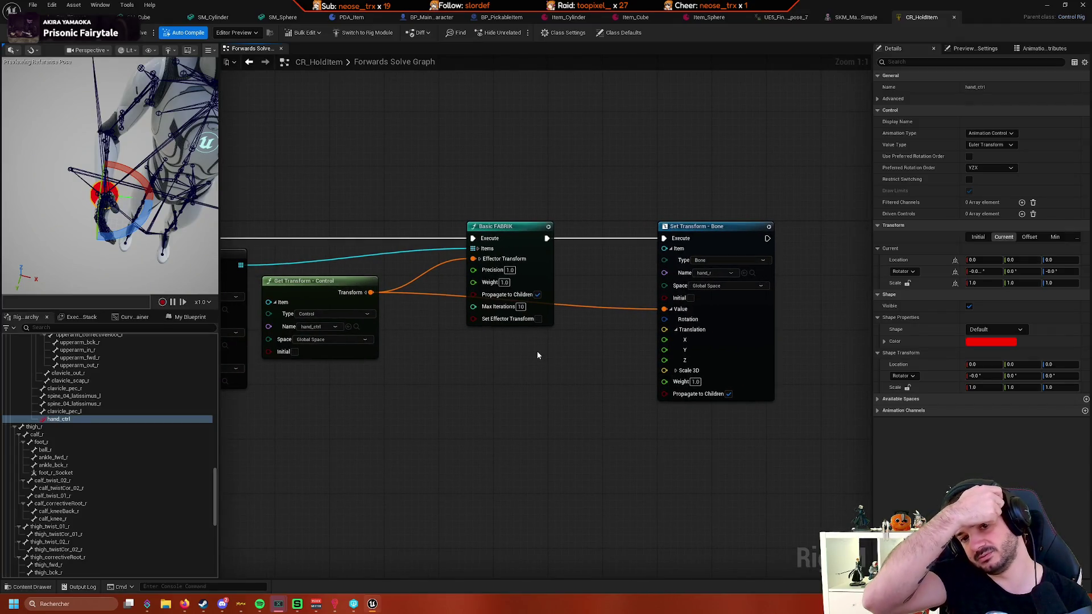
- Select HandGrip_R in the Rig Hierarchy to inspect its transform values in Details
{"action": "scroll", "coordinate": [108, 486], "scroll_direction": "up", "scroll_amount": 10}
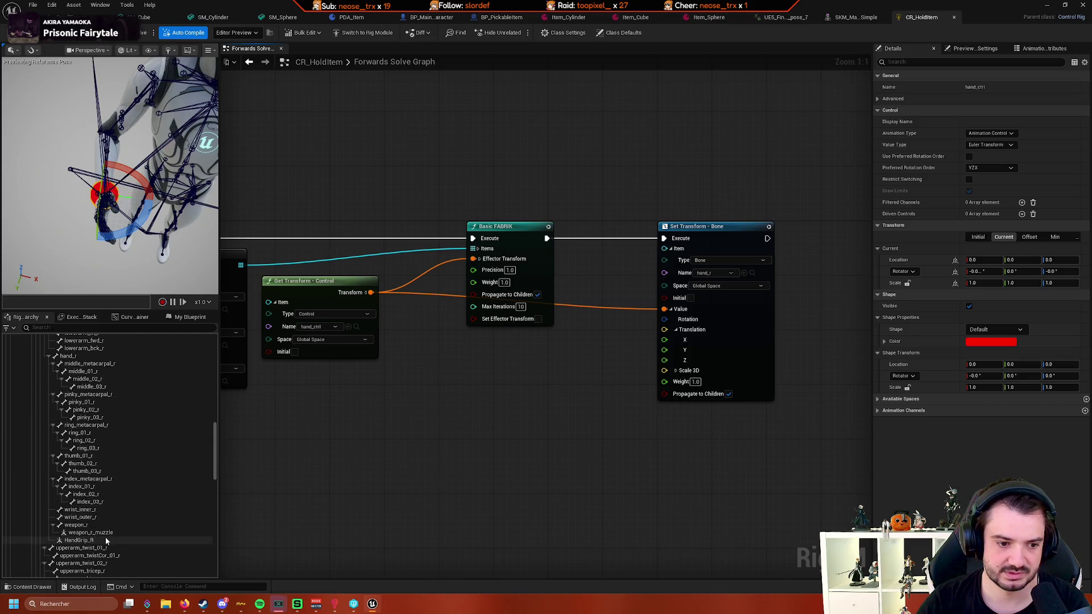
{"action": "left_click", "coordinate": [113, 540]}
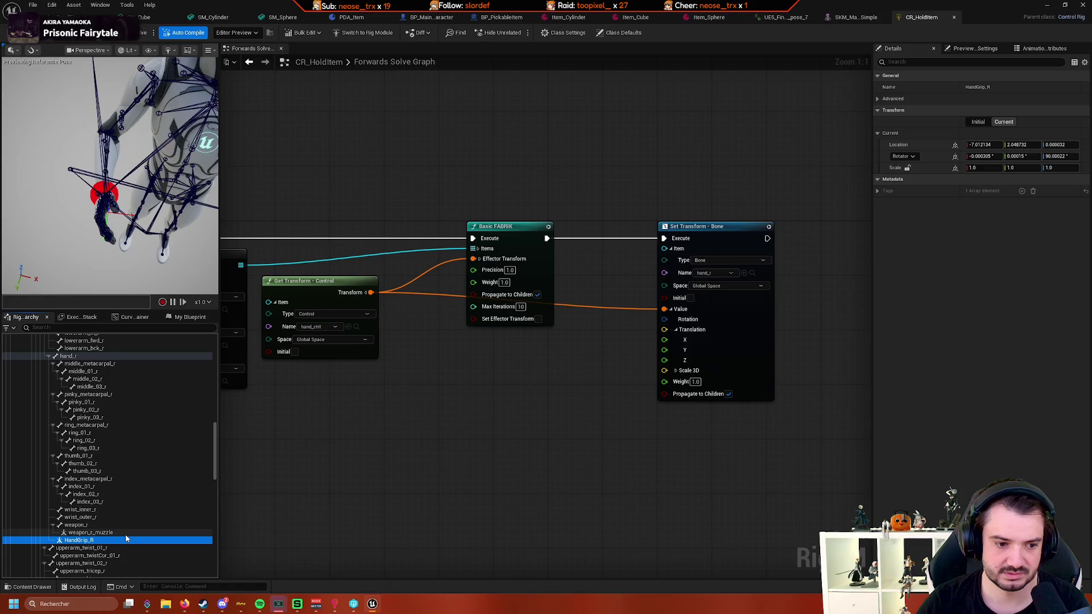
{"action": "scroll", "coordinate": [128, 532], "scroll_direction": "up", "scroll_amount": 2}
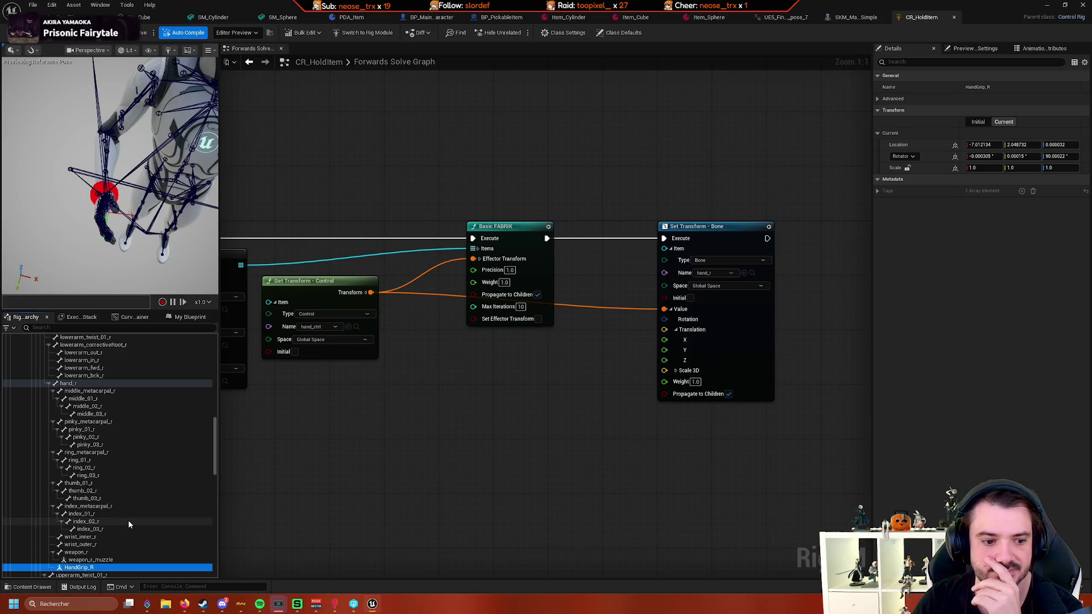
{"action": "scroll", "coordinate": [128, 520], "scroll_direction": "up", "scroll_amount": 10}
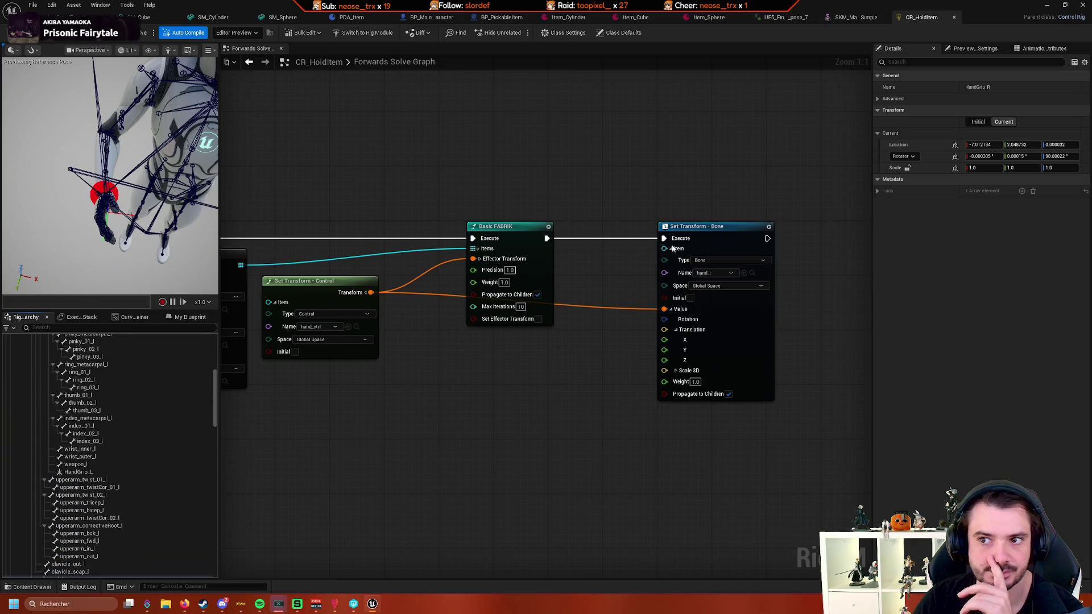
- Show the Animation Attributes list, then switch the preview mesh to SKM_Quinn
{"action": "left_click", "coordinate": [1036, 49]}
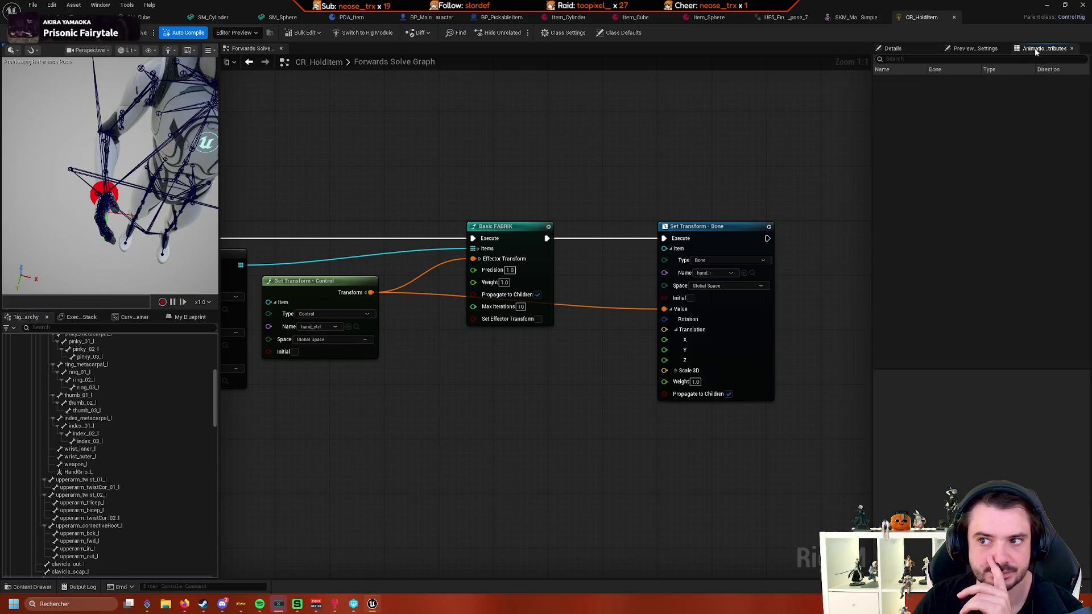
{"action": "left_click", "coordinate": [974, 48]}
{"action": "left_click", "coordinate": [1054, 113]}
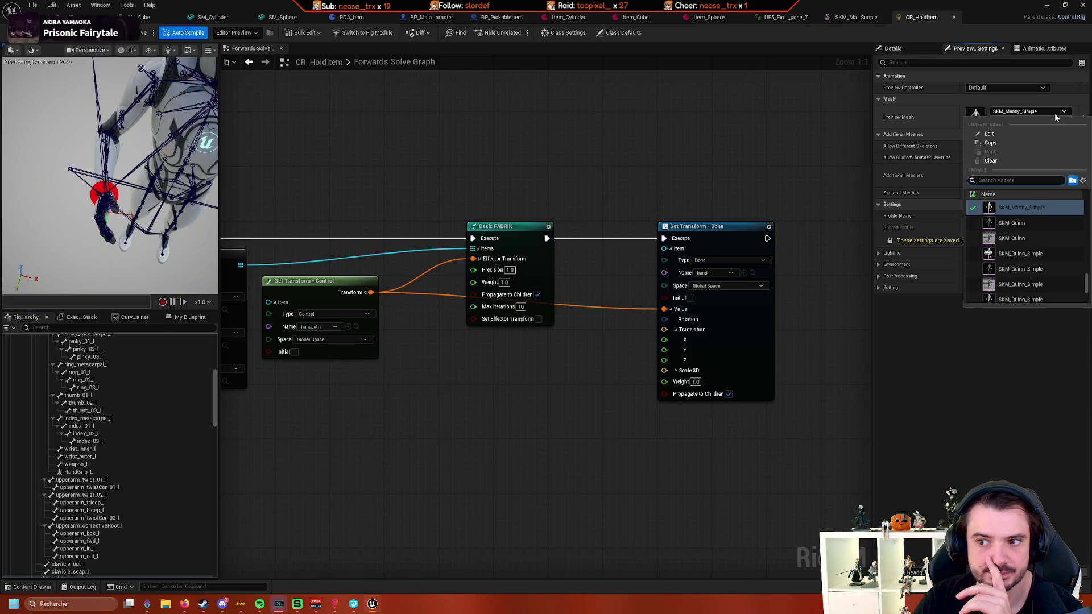
{"action": "left_click", "coordinate": [1034, 206]}
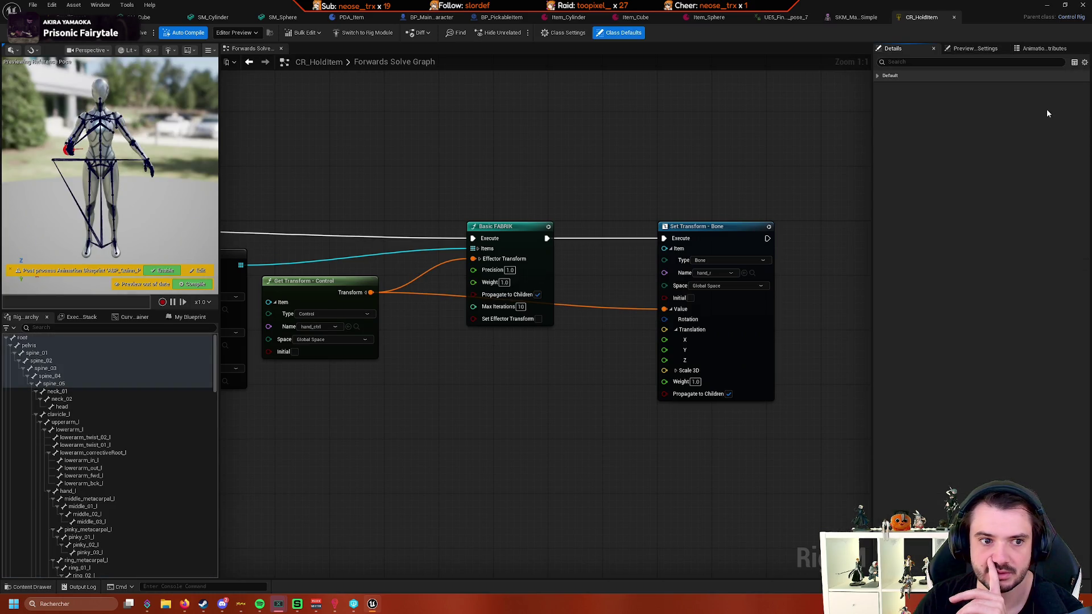
- Recheck the preview mesh list, return to Details, and close the CR_HoldItem editor
{"action": "left_click", "coordinate": [983, 50]}
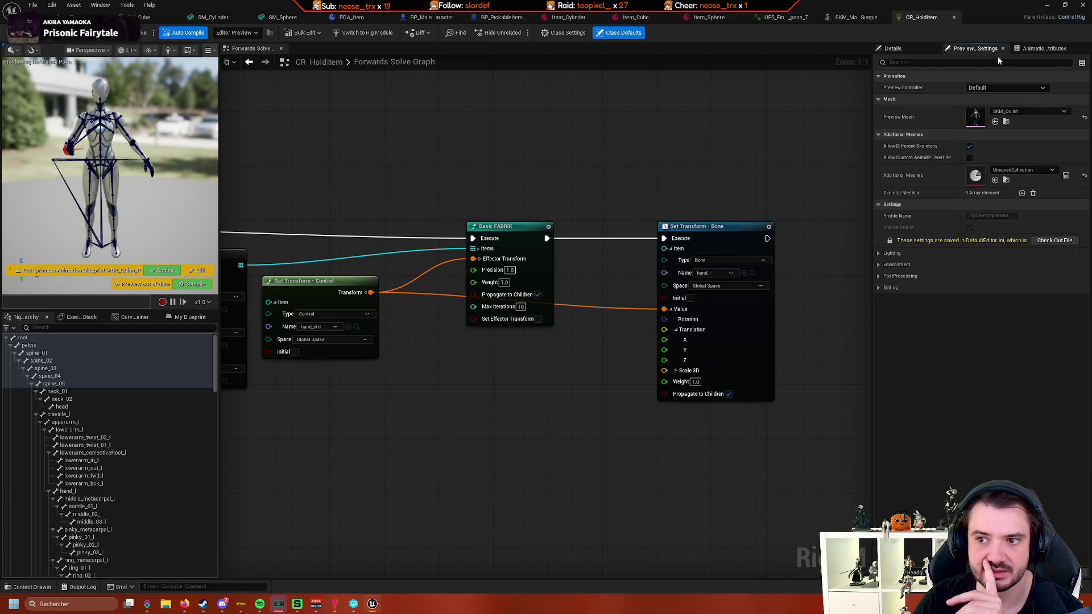
{"action": "left_click", "coordinate": [1028, 109]}
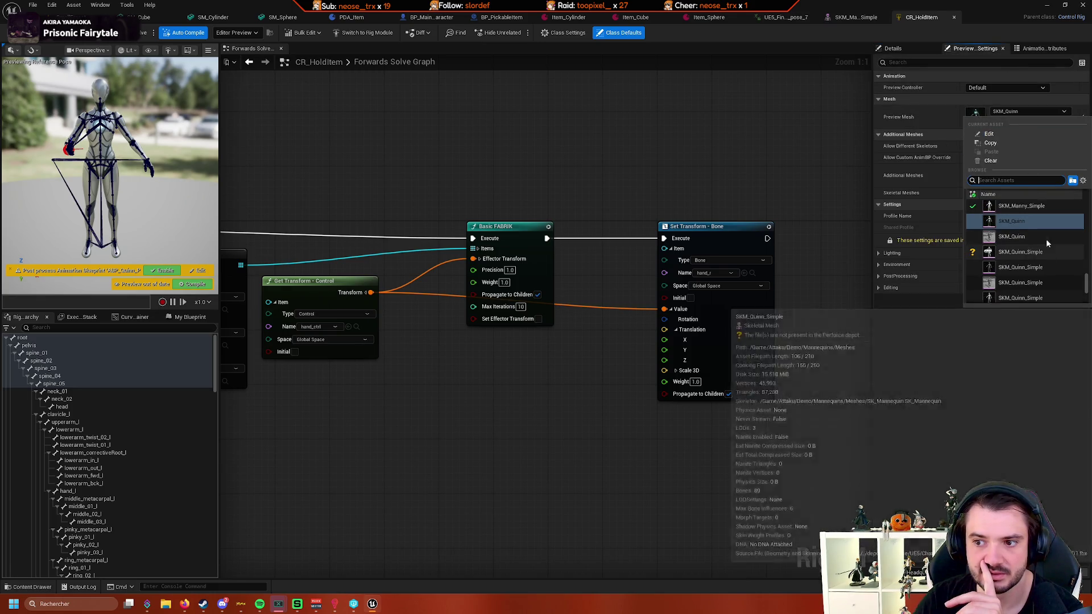
{"action": "key", "text": "Escape"}
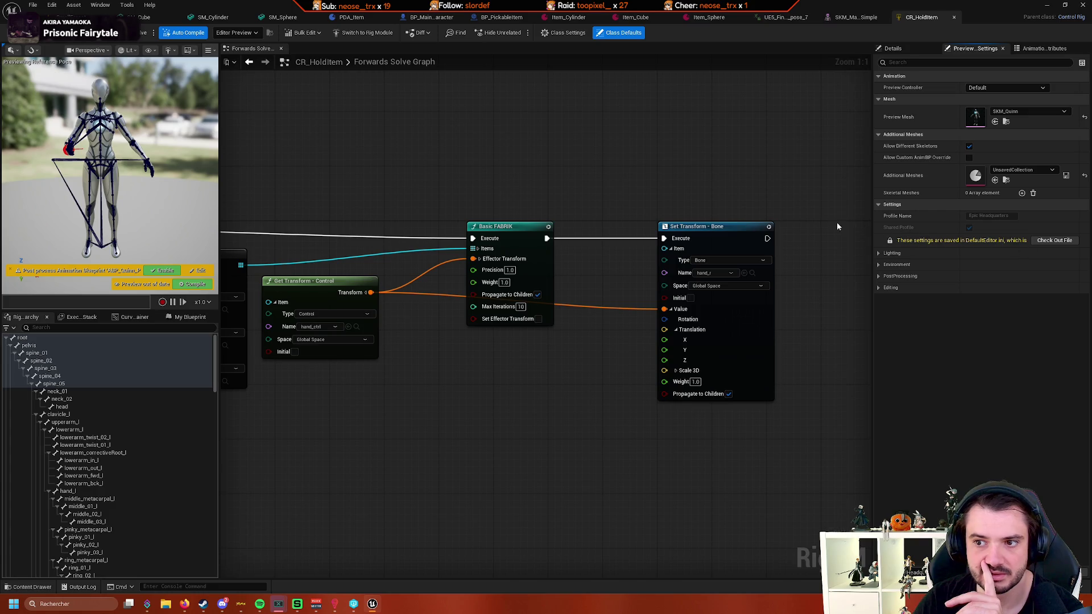
{"action": "left_click", "coordinate": [837, 226]}
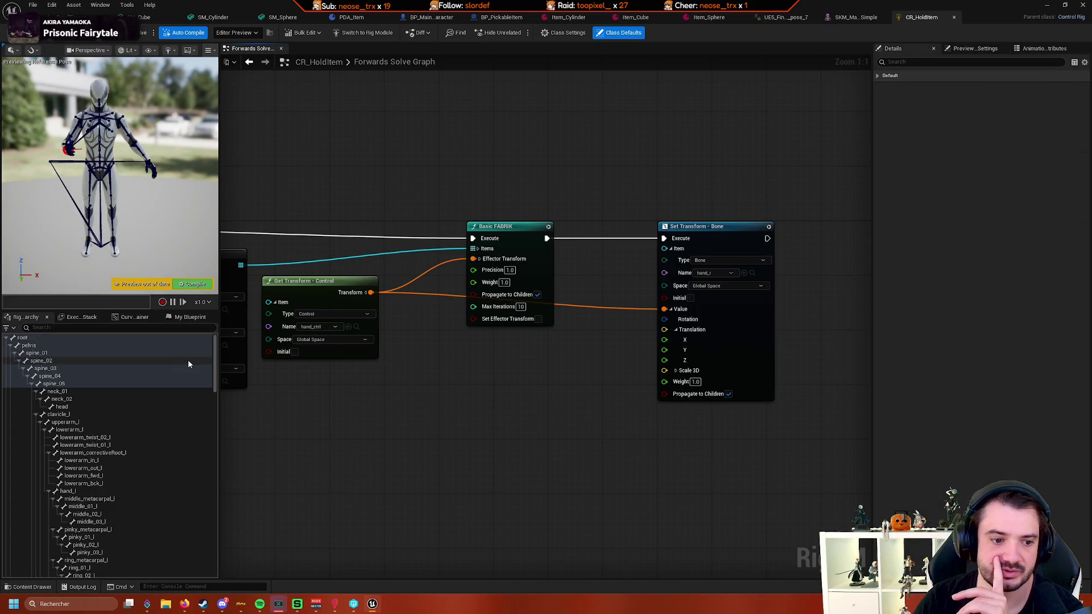
{"action": "scroll", "coordinate": [158, 392], "scroll_direction": "down", "scroll_amount": 10}
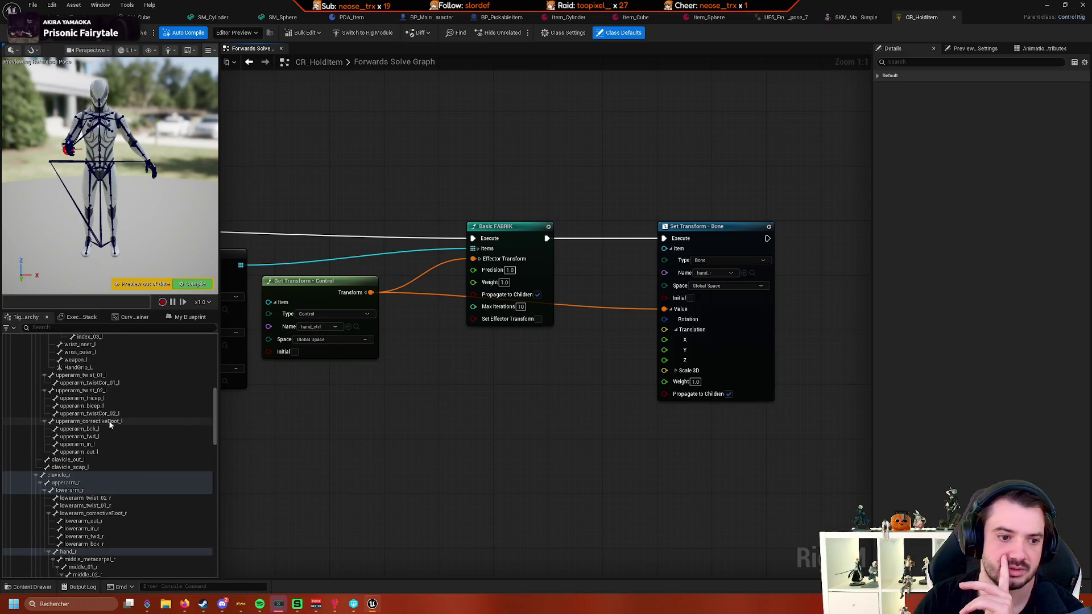
{"action": "scroll", "coordinate": [146, 474], "scroll_direction": "down", "scroll_amount": 2}
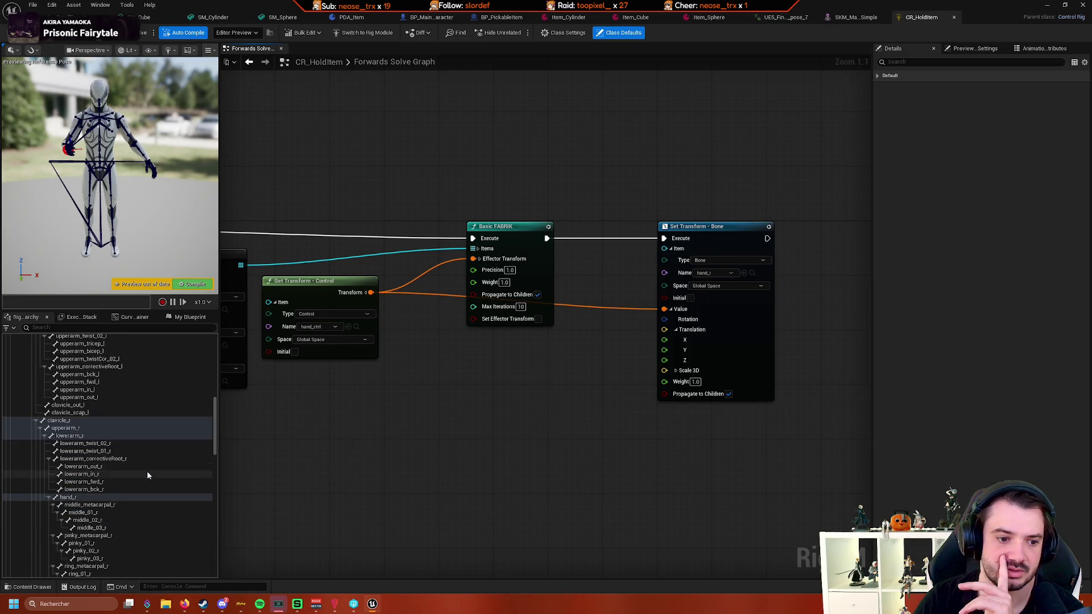
{"action": "scroll", "coordinate": [147, 476], "scroll_direction": "down", "scroll_amount": 8}
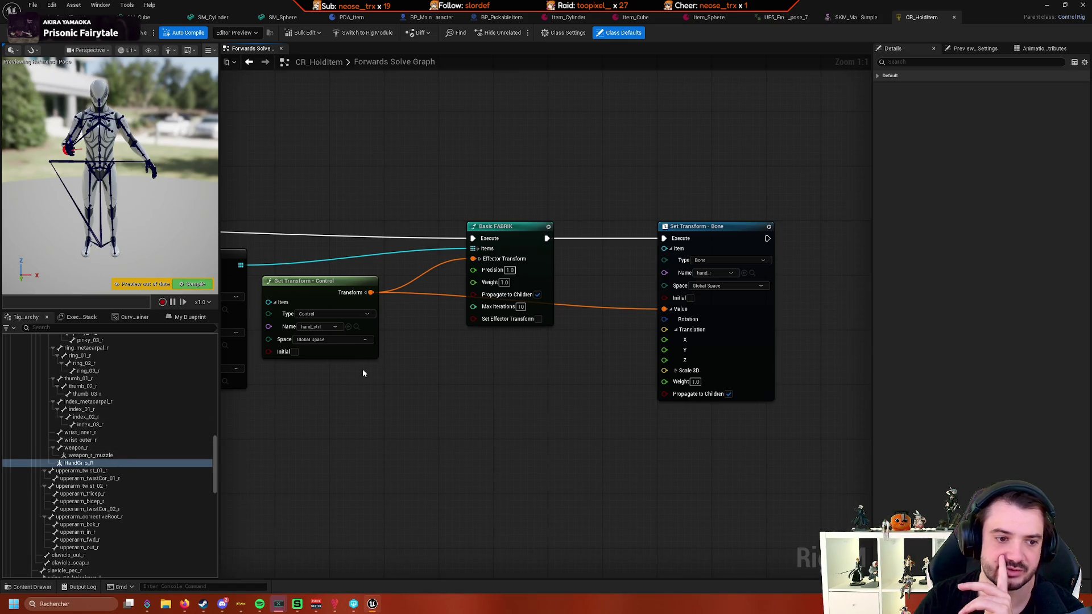
{"action": "left_click", "coordinate": [954, 17]}
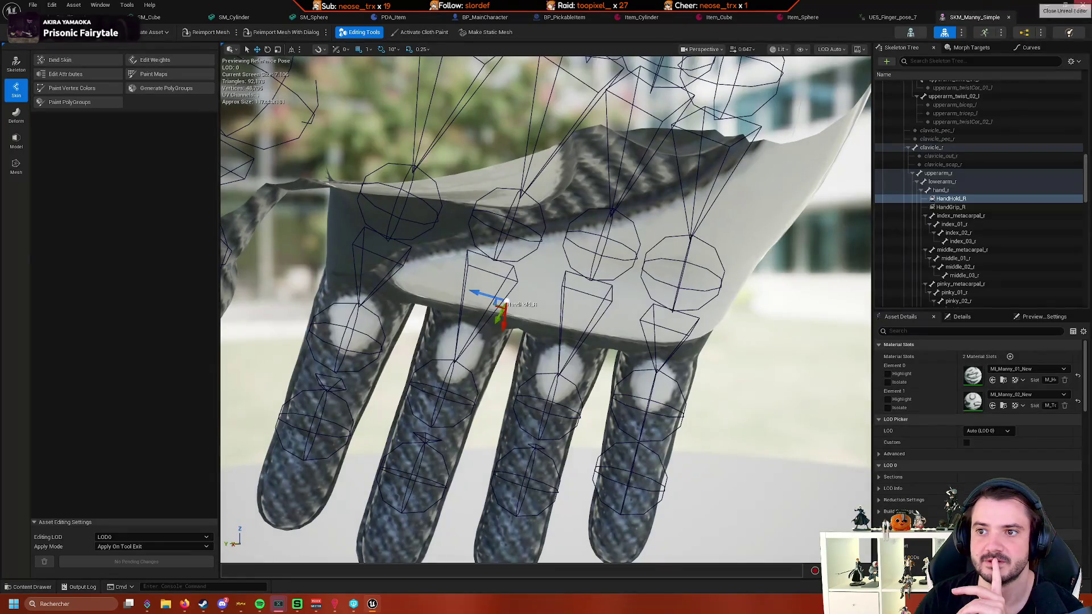
- From the desktop, launch the Epic Games Launcher through Windows search ('un')
{"action": "key", "text": "super+d"}
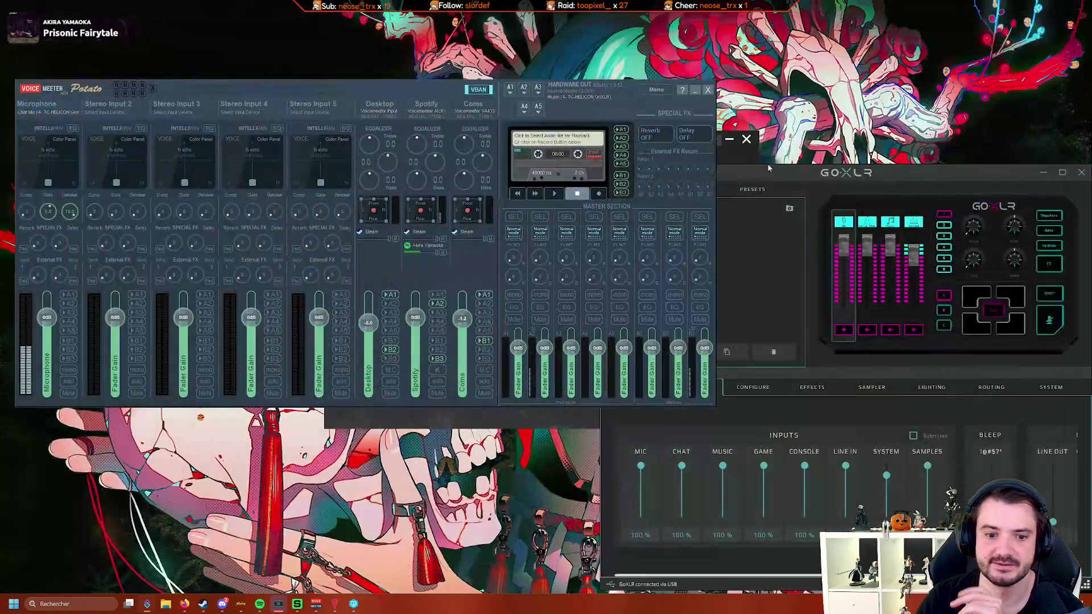
{"action": "key", "text": "super"}
{"action": "type", "text": "un"}
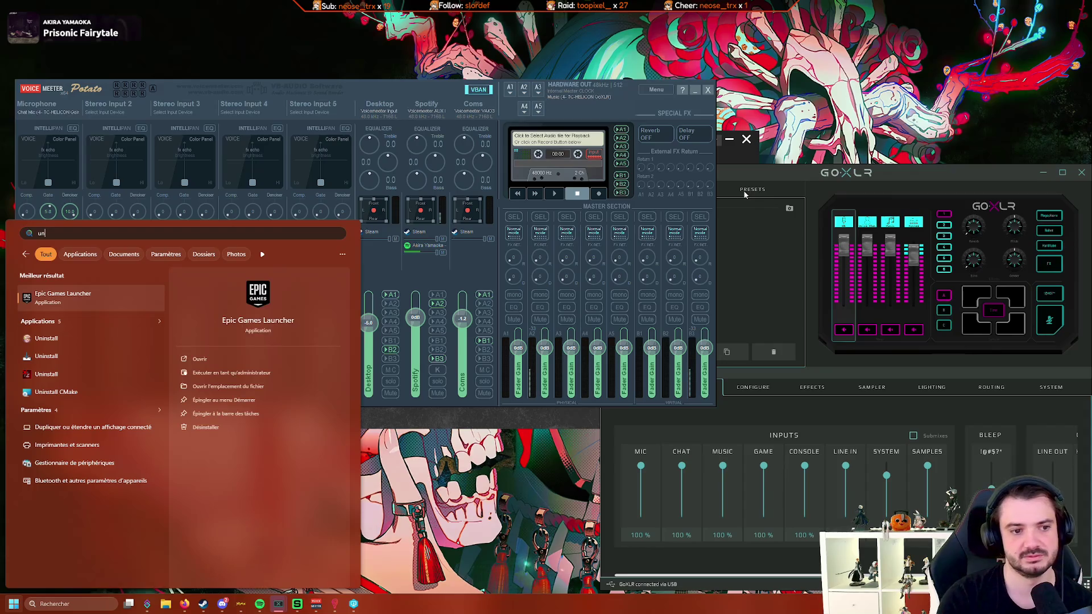
{"action": "key", "text": "Return"}
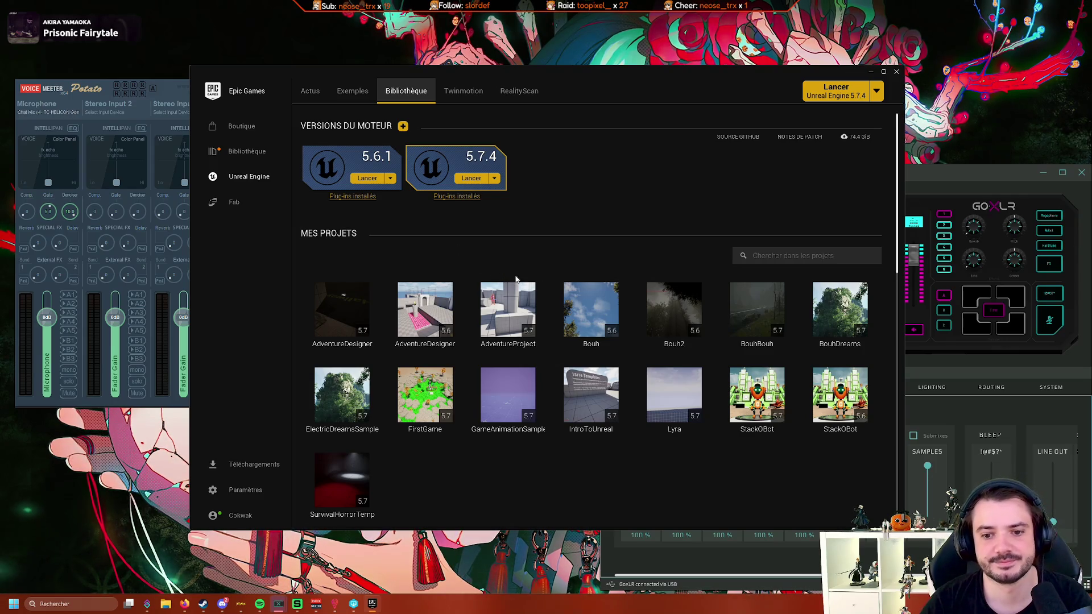
- Launch the BouhDreams project and bring the Unreal Editor window to the front
{"action": "double_click", "coordinate": [847, 322]}
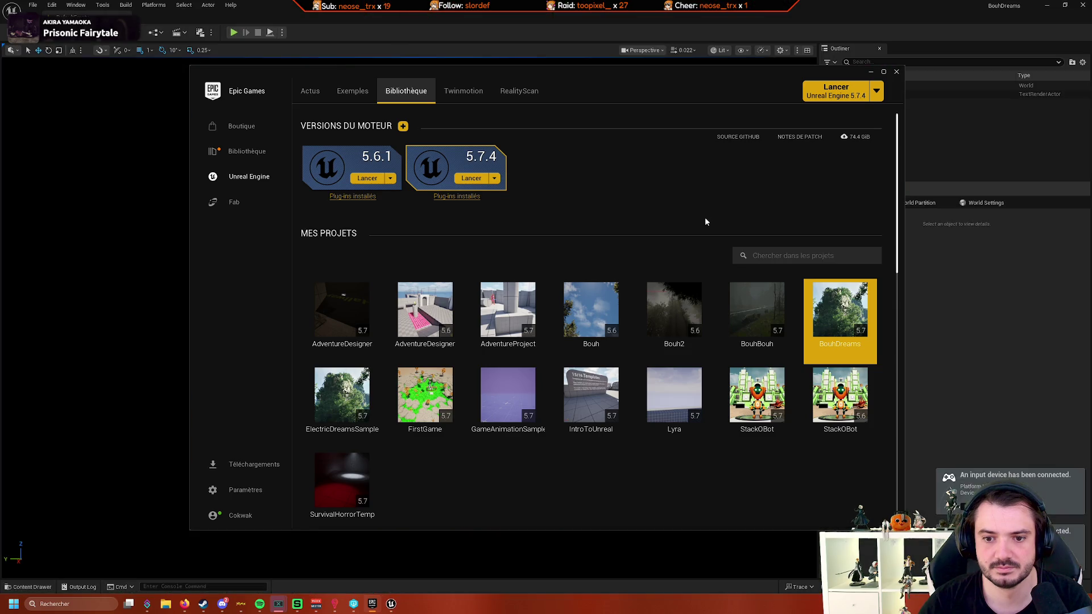
{"action": "left_click", "coordinate": [731, 15]}
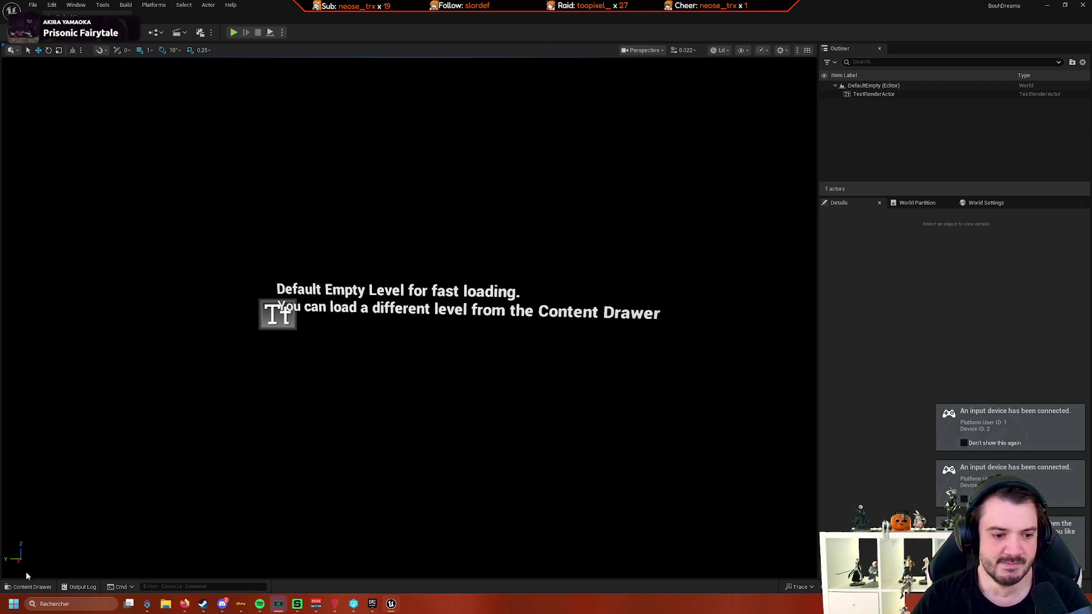
- Open CR_HoldItem from Content/Bouh/Animation in the Content Drawer
{"action": "left_click", "coordinate": [28, 586]}
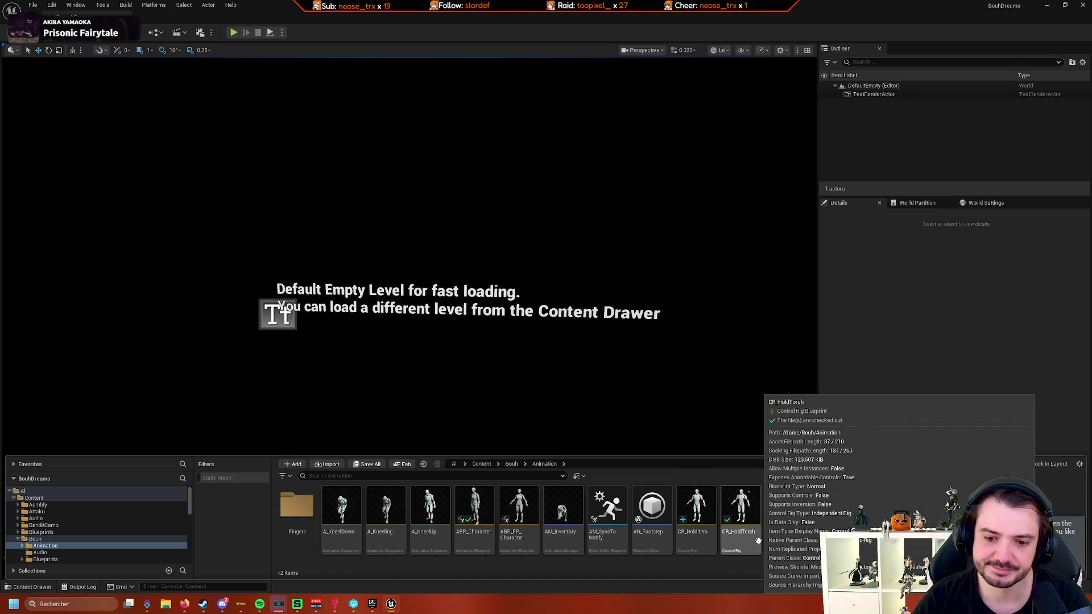
{"action": "double_click", "coordinate": [697, 538]}
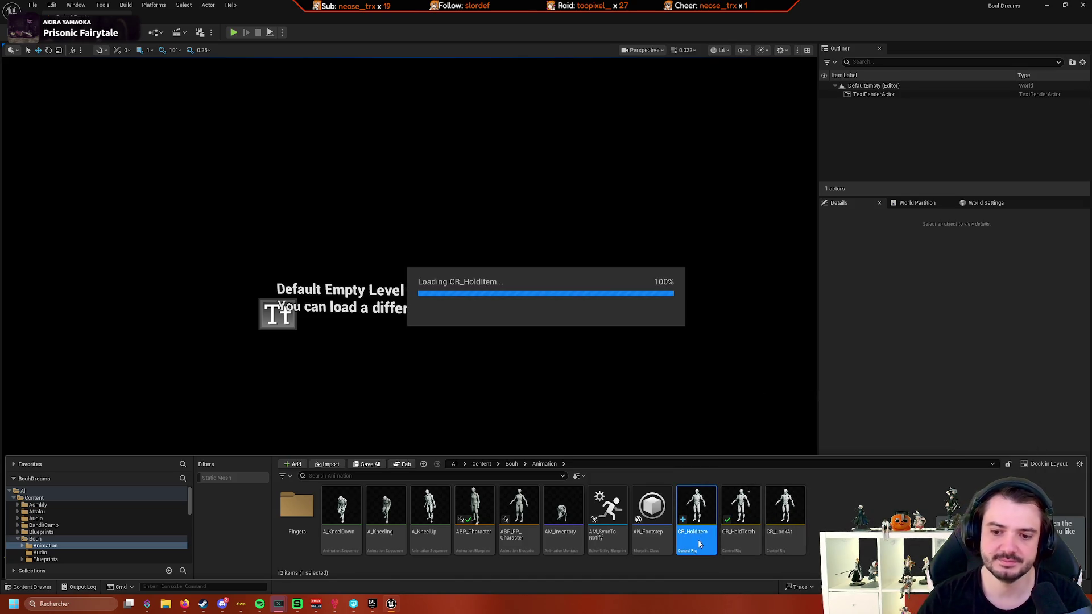
- Clear the 'hold' filter from the Rig Hierarchy and return to the hierarchy tree
{"action": "scroll", "coordinate": [497, 544], "scroll_direction": "up", "scroll_amount": 2}
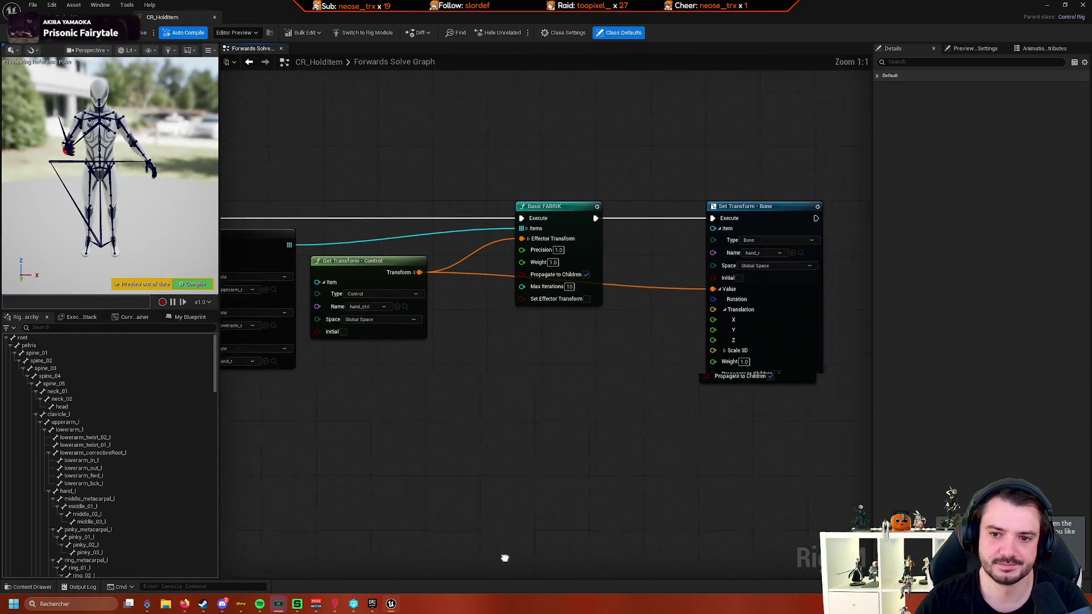
{"action": "left_click_drag", "start_coordinate": [504, 557], "coordinate": [455, 567]}
{"action": "scroll", "coordinate": [180, 487], "scroll_direction": "down", "scroll_amount": 3}
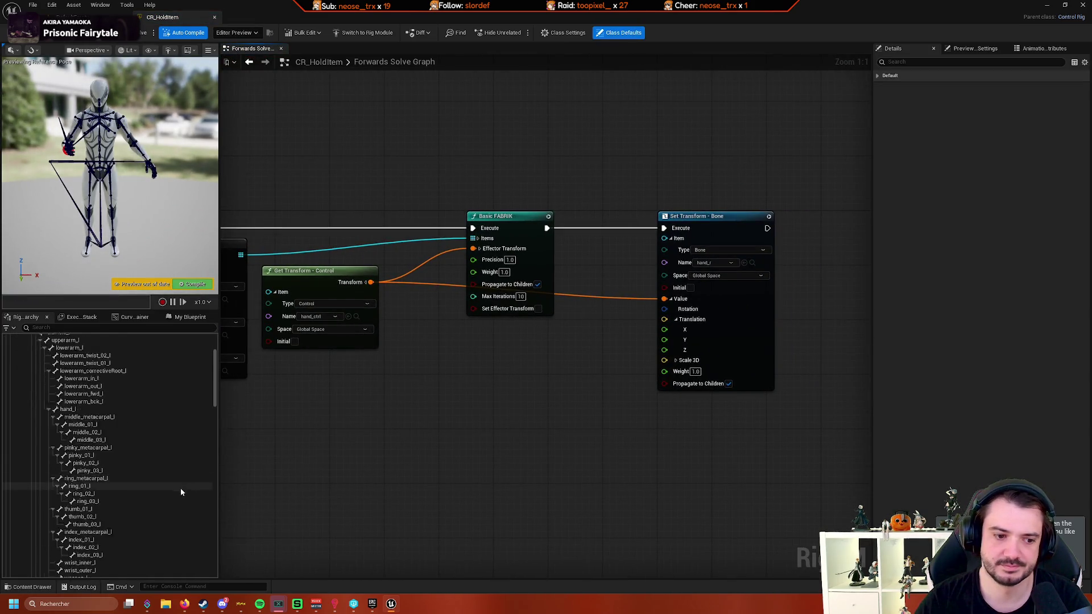
{"action": "scroll", "coordinate": [179, 489], "scroll_direction": "down", "scroll_amount": 8}
{"action": "type", "text": "hold"}
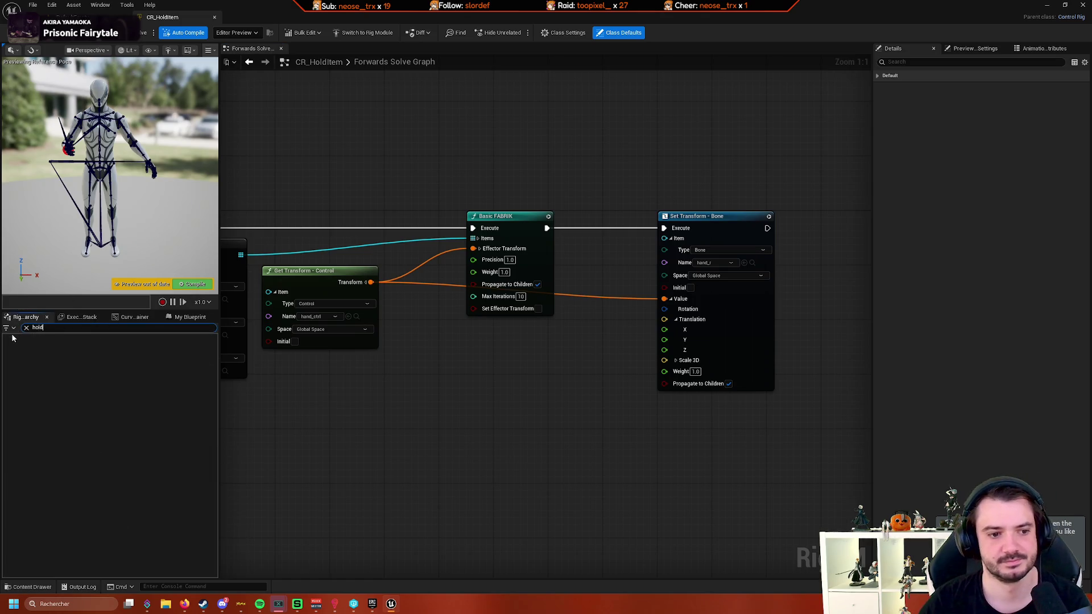
{"action": "left_click", "coordinate": [26, 327]}
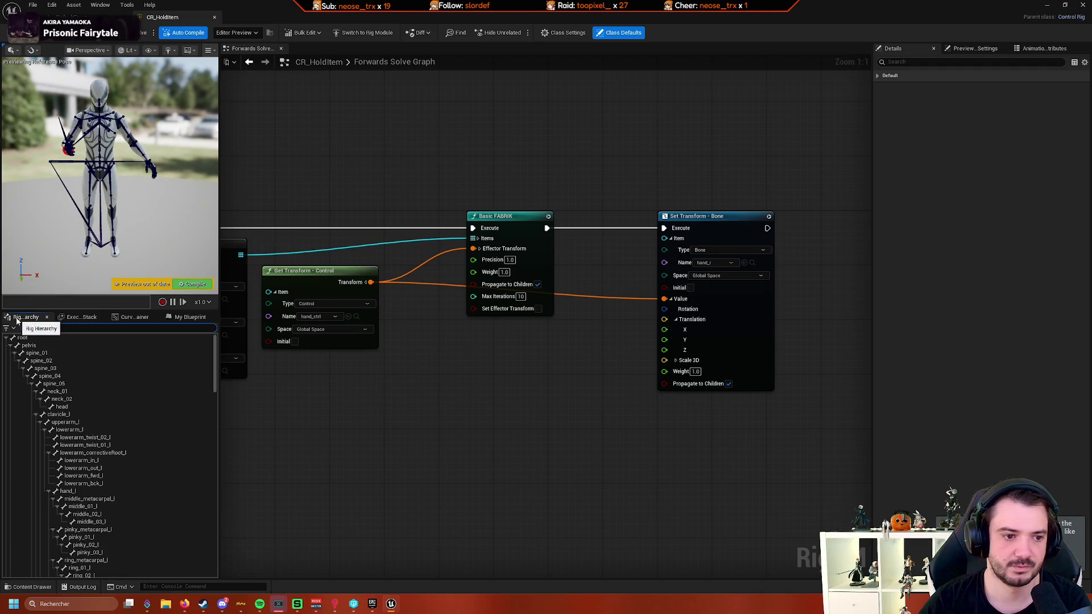
{"action": "left_click", "coordinate": [81, 316]}
{"action": "left_click", "coordinate": [26, 317]}
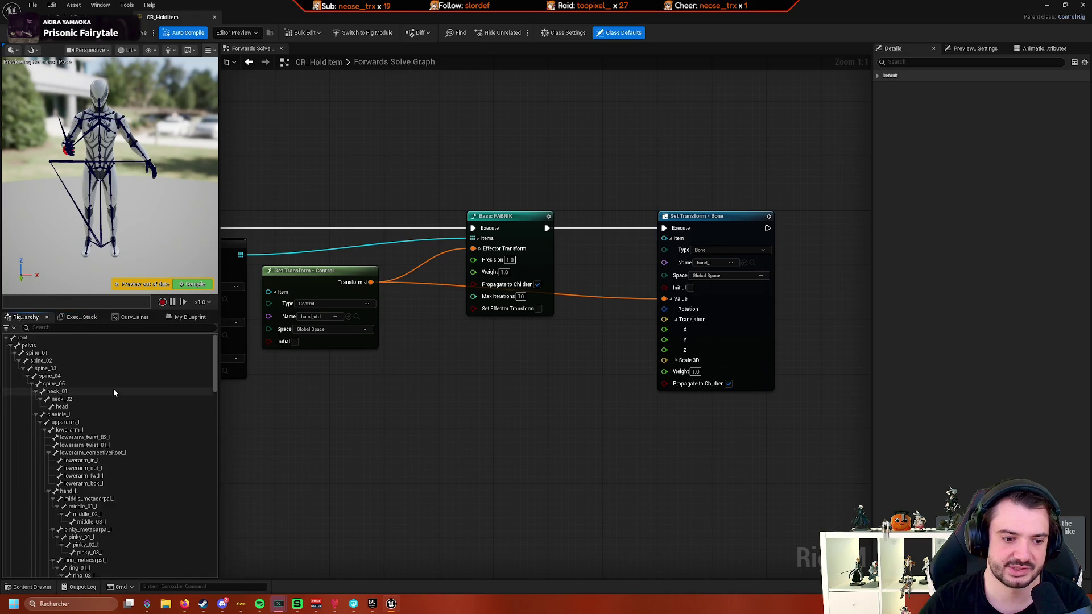
- Select HandGrip_R to show its transform: 90° Z rotation and 1.0 scale
{"action": "scroll", "coordinate": [117, 393], "scroll_direction": "down", "scroll_amount": 15}
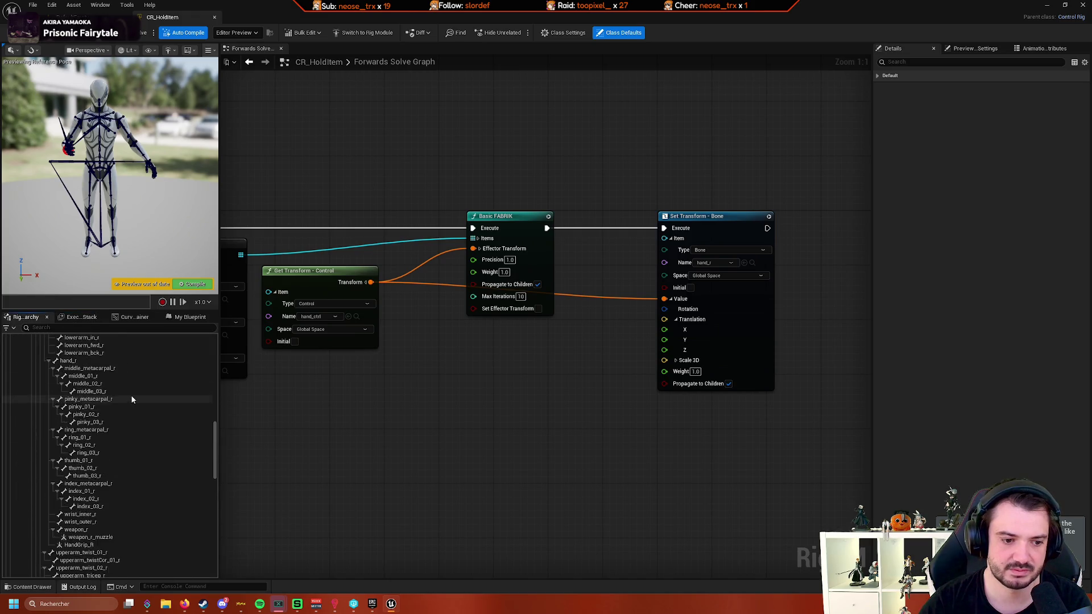
{"action": "scroll", "coordinate": [130, 394], "scroll_direction": "down", "scroll_amount": 10}
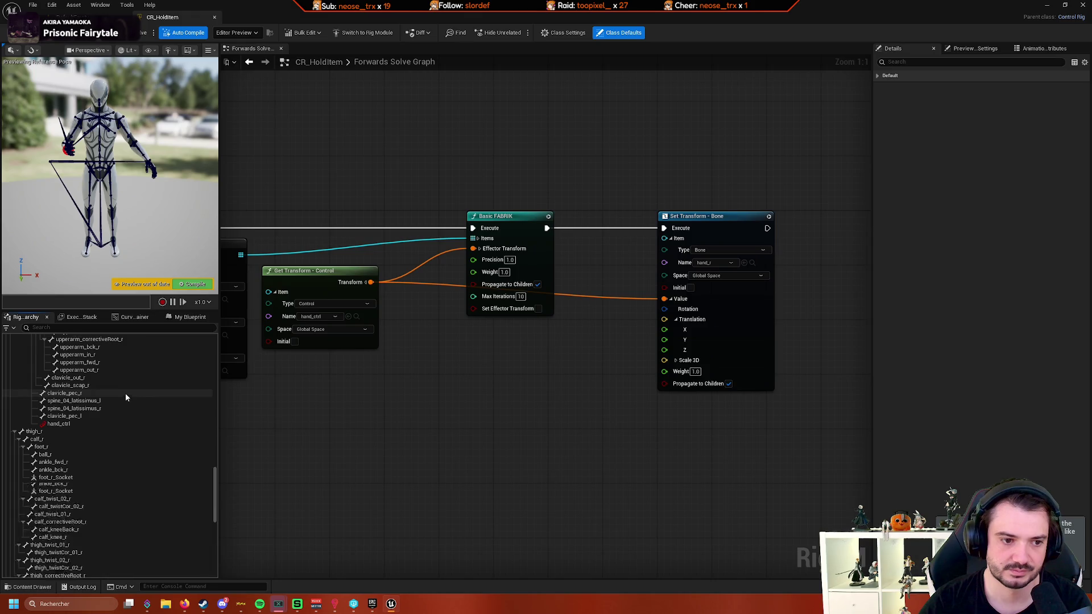
{"action": "scroll", "coordinate": [128, 395], "scroll_direction": "up", "scroll_amount": 5}
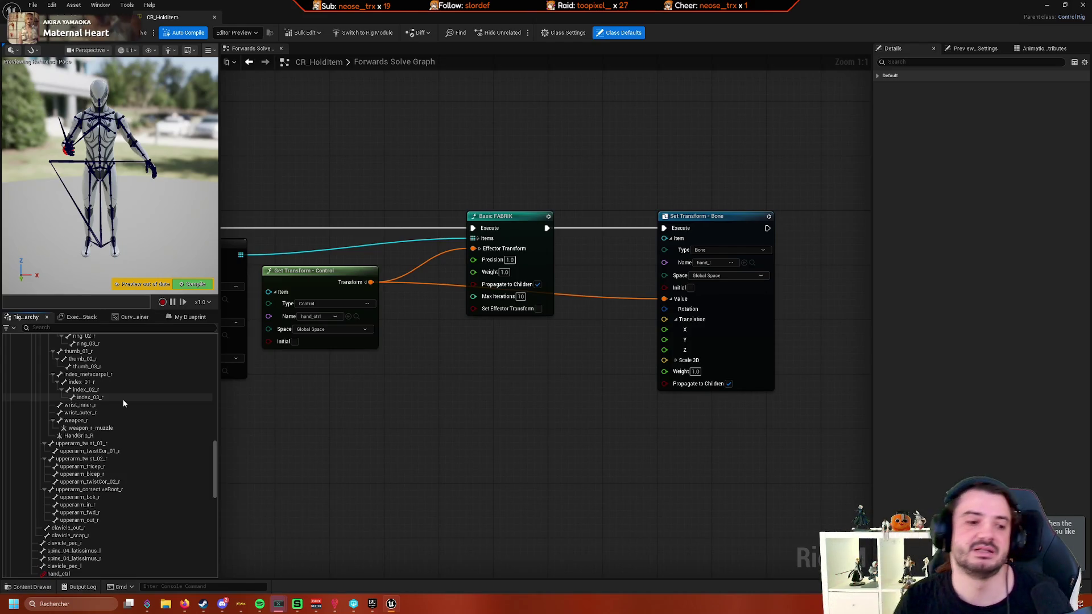
{"action": "scroll", "coordinate": [128, 401], "scroll_direction": "up", "scroll_amount": 2}
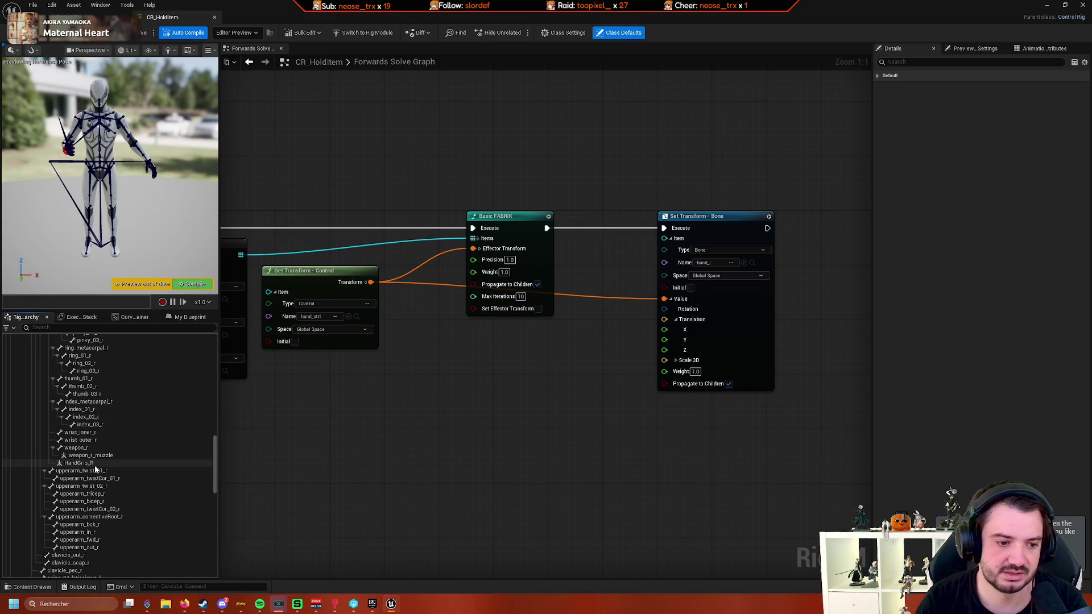
{"action": "left_click", "coordinate": [85, 464]}
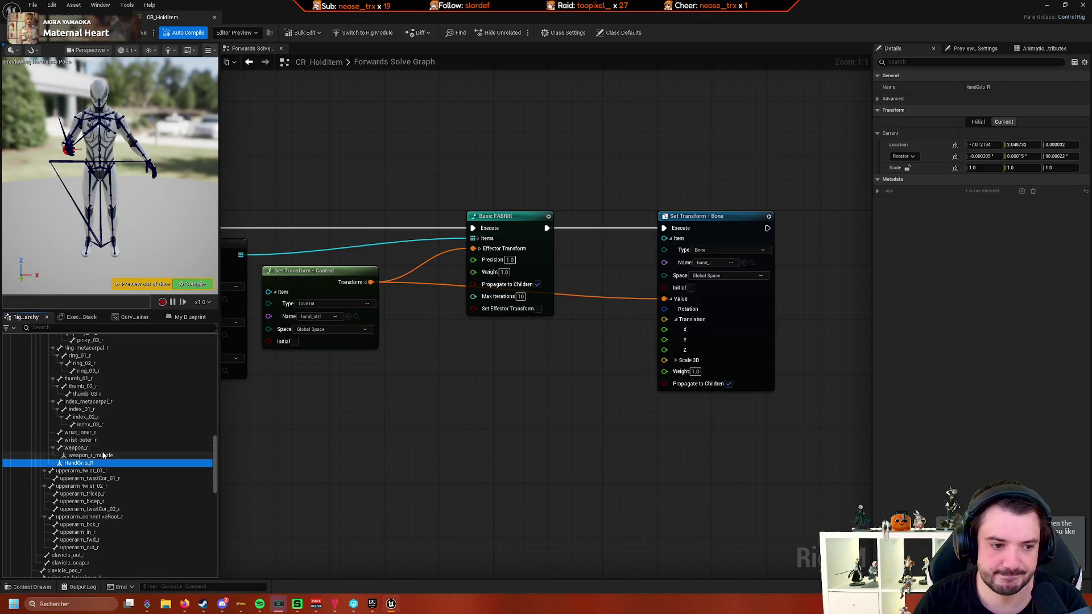
{"action": "scroll", "coordinate": [102, 453], "scroll_direction": "up", "scroll_amount": 4}
{"action": "scroll", "coordinate": [102, 453], "scroll_direction": "up", "scroll_amount": 2}
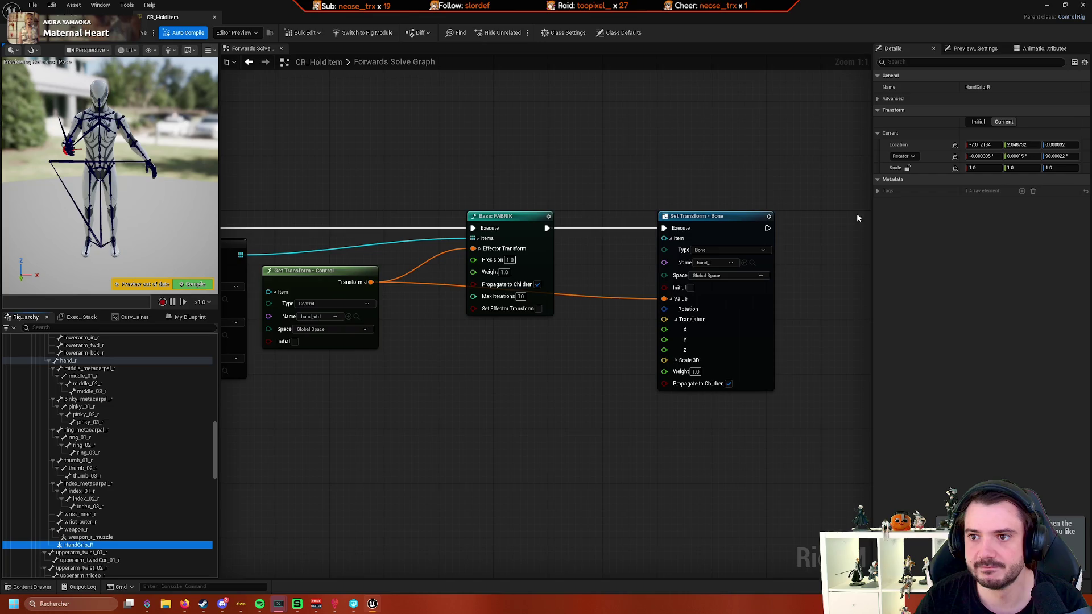
- Review Preview Scene Settings and Animation Attributes, then close the CR_HoldItem tab
{"action": "left_click", "coordinate": [969, 48]}
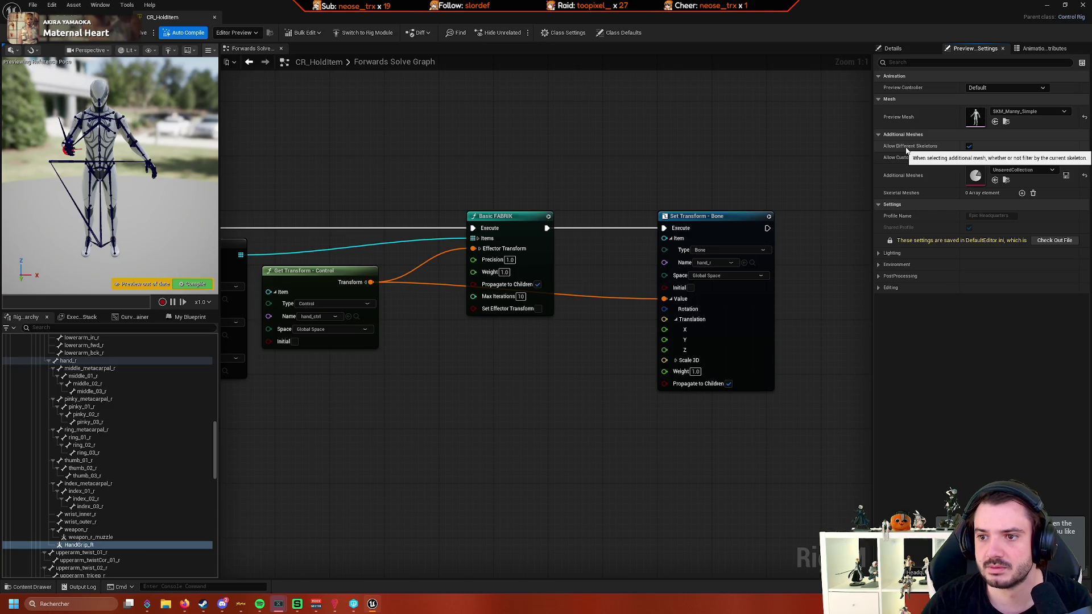
{"action": "left_click", "coordinate": [1044, 49]}
{"action": "left_click", "coordinate": [933, 48]}
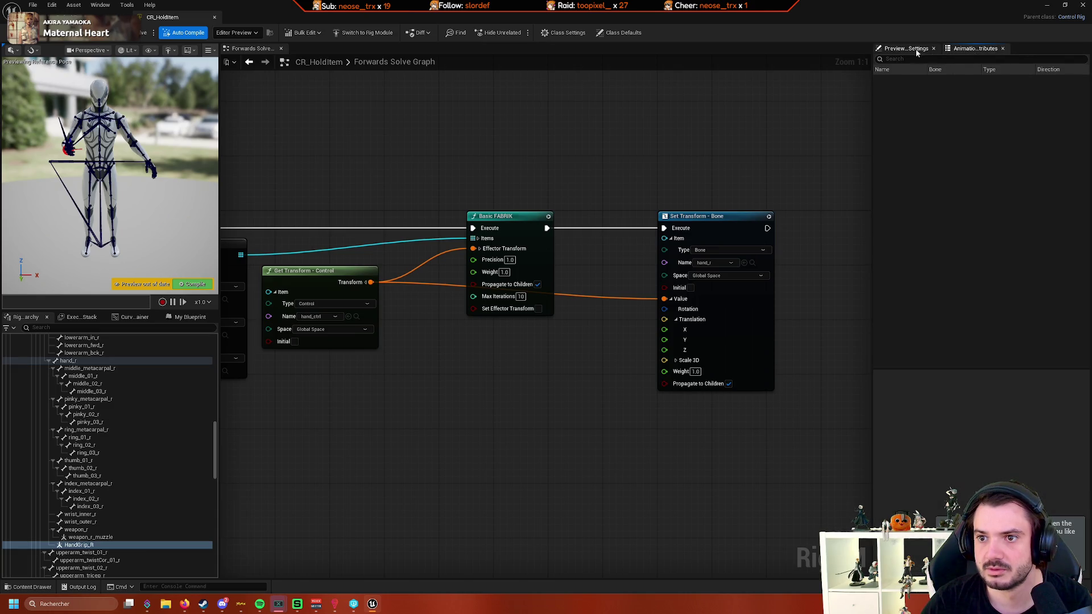
{"action": "middle_click", "coordinate": [185, 17]}
- Reopen CR_HoldItem from the Content Drawer and pan the Forwards Solve graph right
{"action": "left_click", "coordinate": [30, 587]}
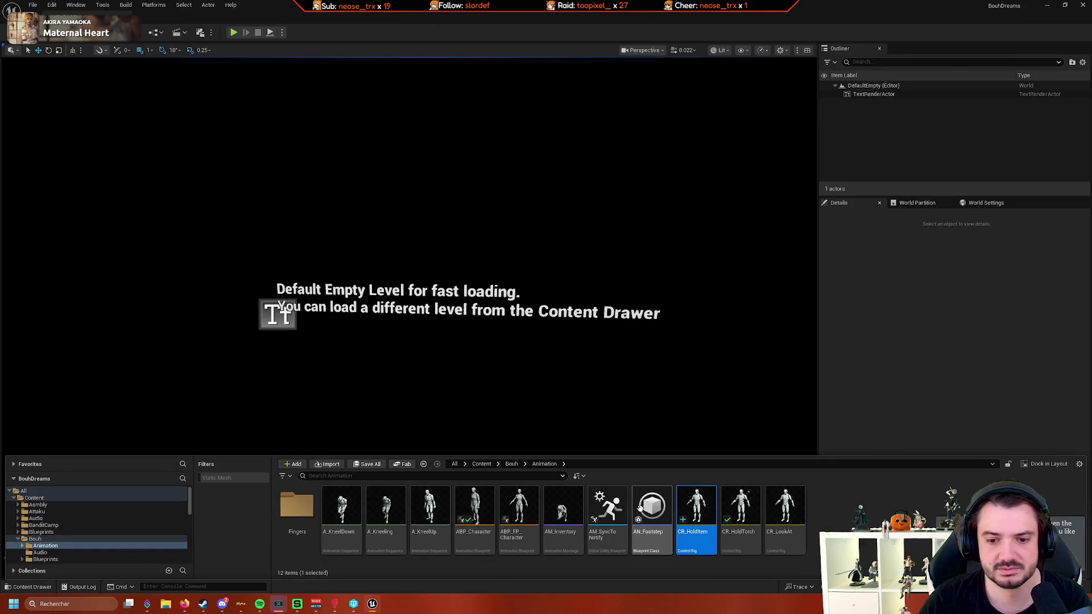
{"action": "double_click", "coordinate": [699, 506]}
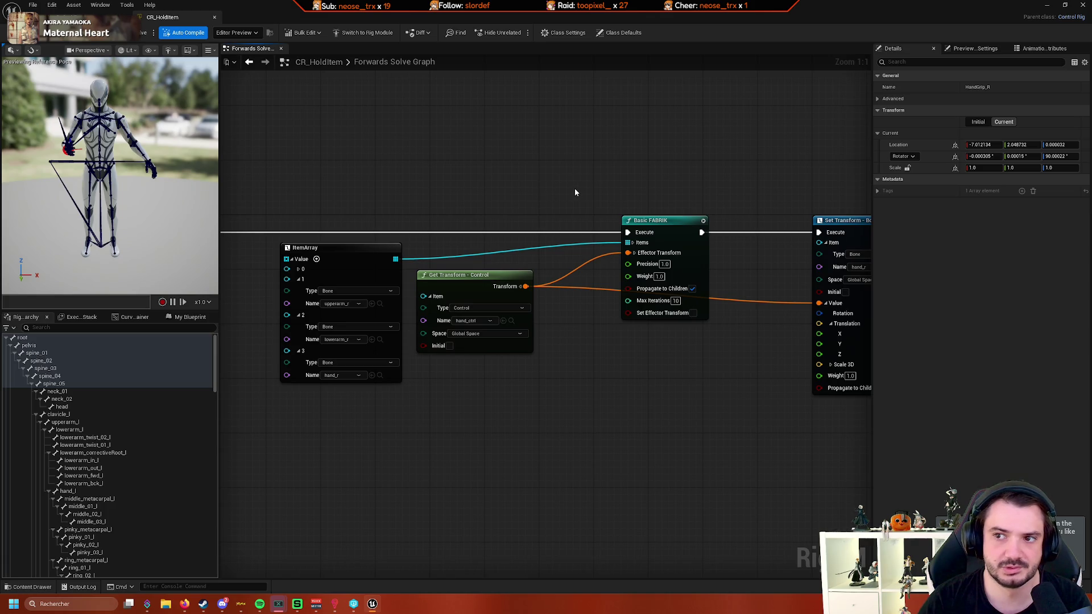
{"action": "scroll", "coordinate": [153, 417], "scroll_direction": "down", "scroll_amount": 10}
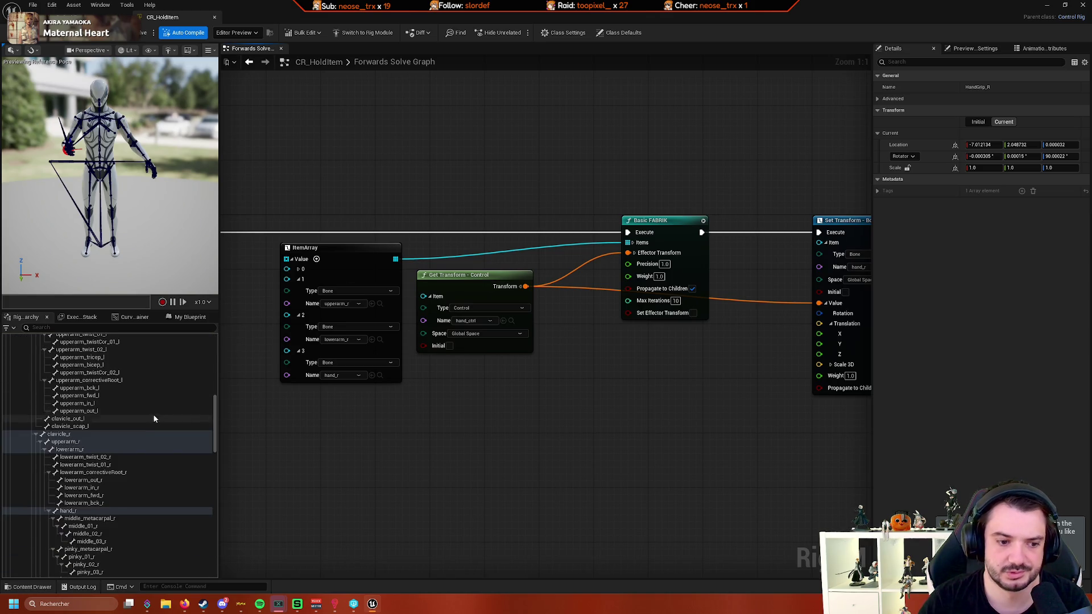
{"action": "scroll", "coordinate": [145, 432], "scroll_direction": "down", "scroll_amount": 5}
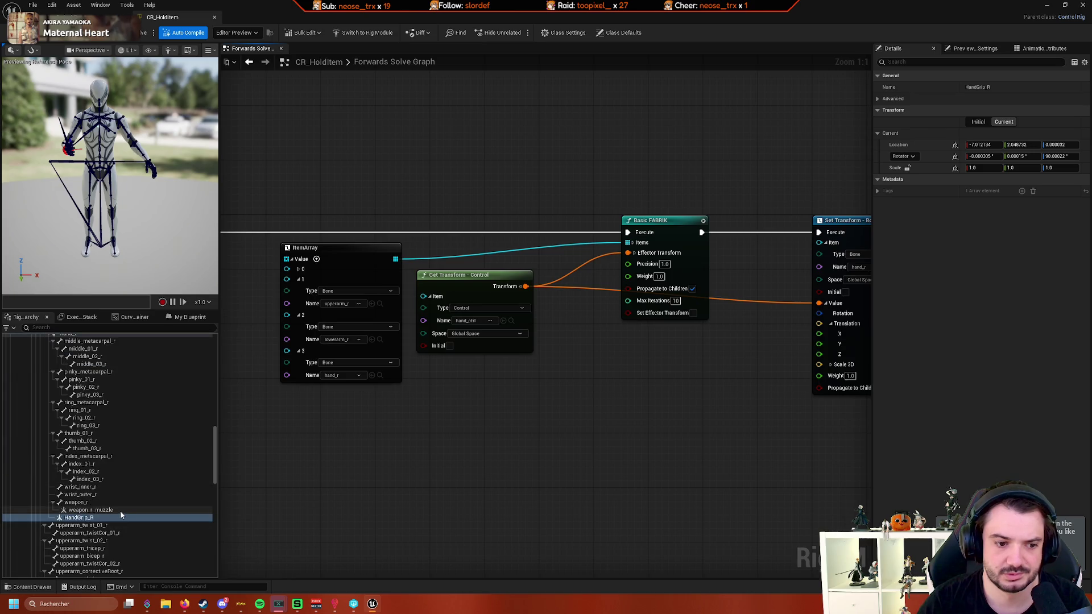
{"action": "scroll", "coordinate": [114, 510], "scroll_direction": "up", "scroll_amount": 3}
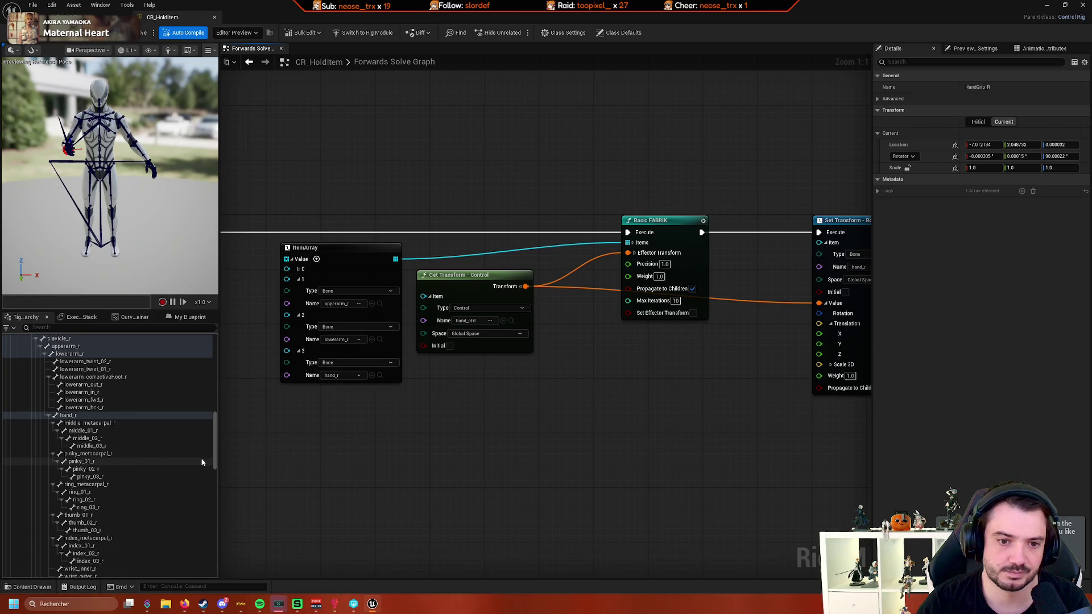
{"action": "left_click_drag", "start_coordinate": [267, 462], "coordinate": [360, 450]}
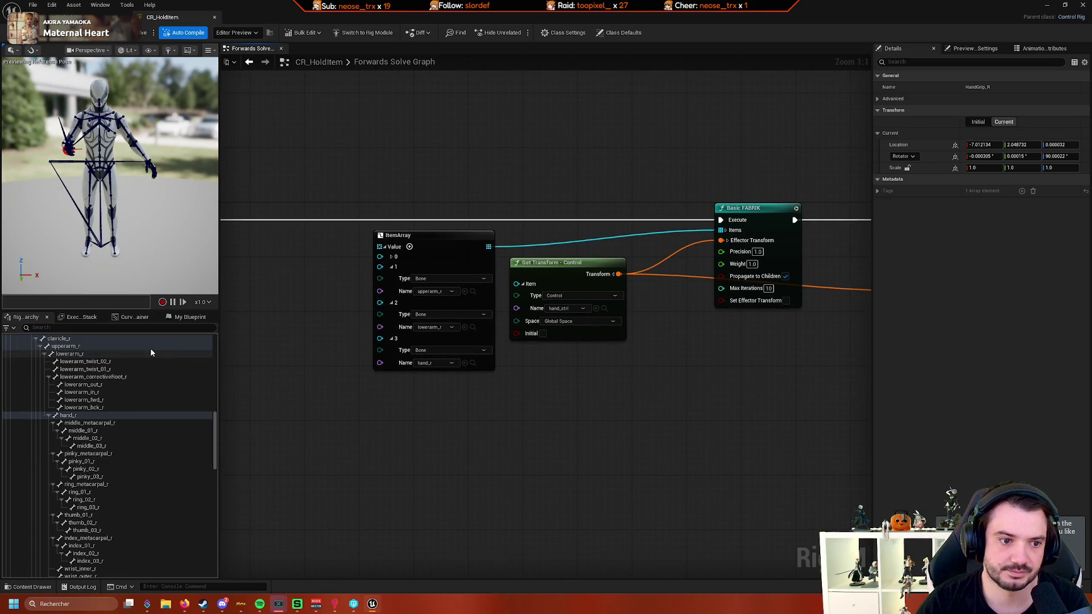
{"action": "left_click", "coordinate": [83, 317]}
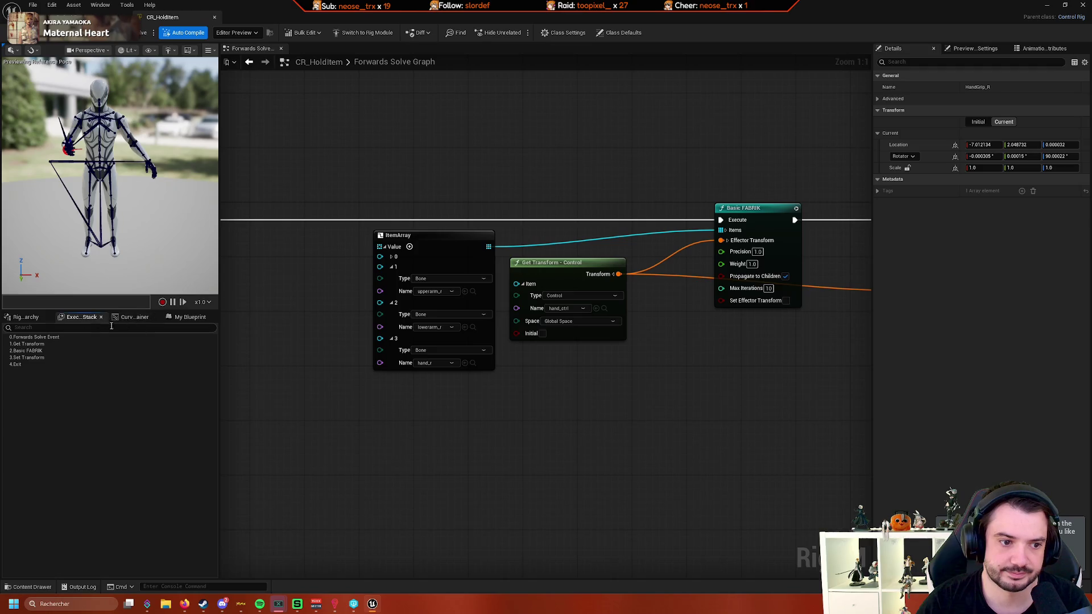
{"action": "left_click", "coordinate": [136, 318]}
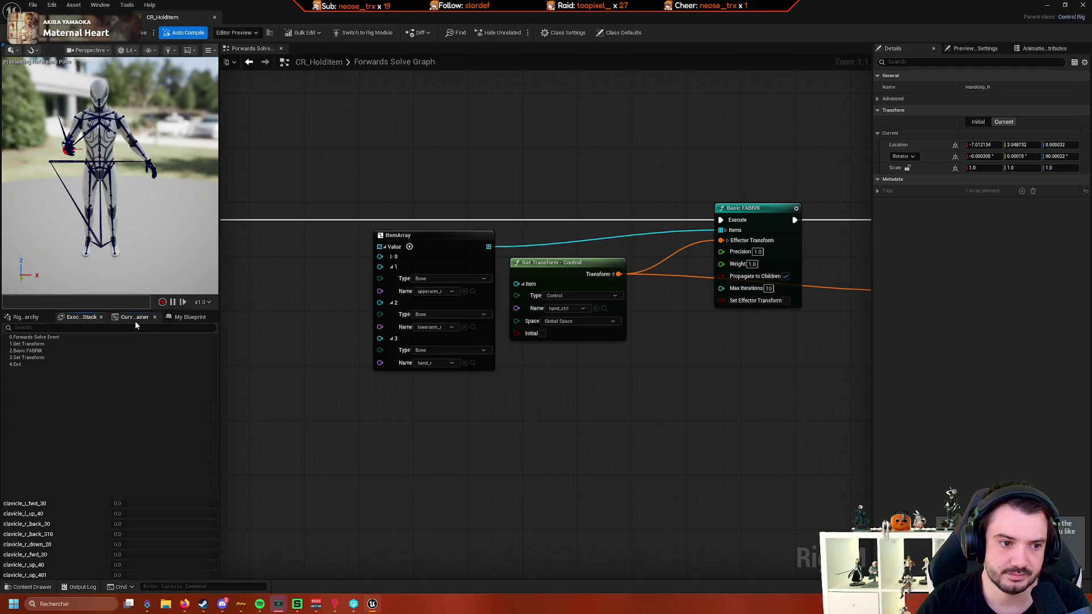
{"action": "left_click", "coordinate": [188, 317]}
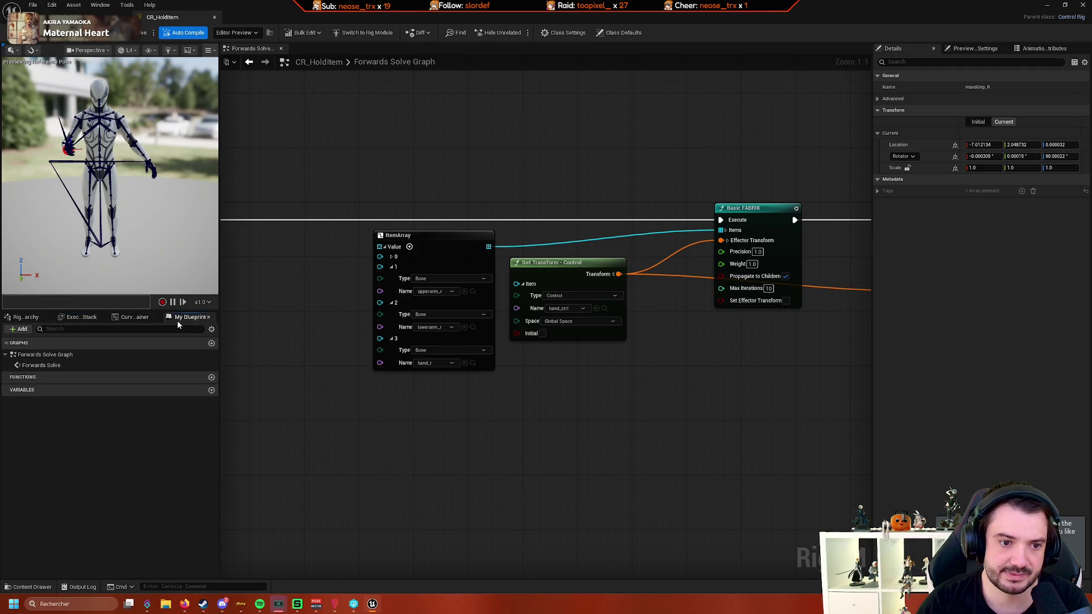
{"action": "left_click", "coordinate": [24, 318]}
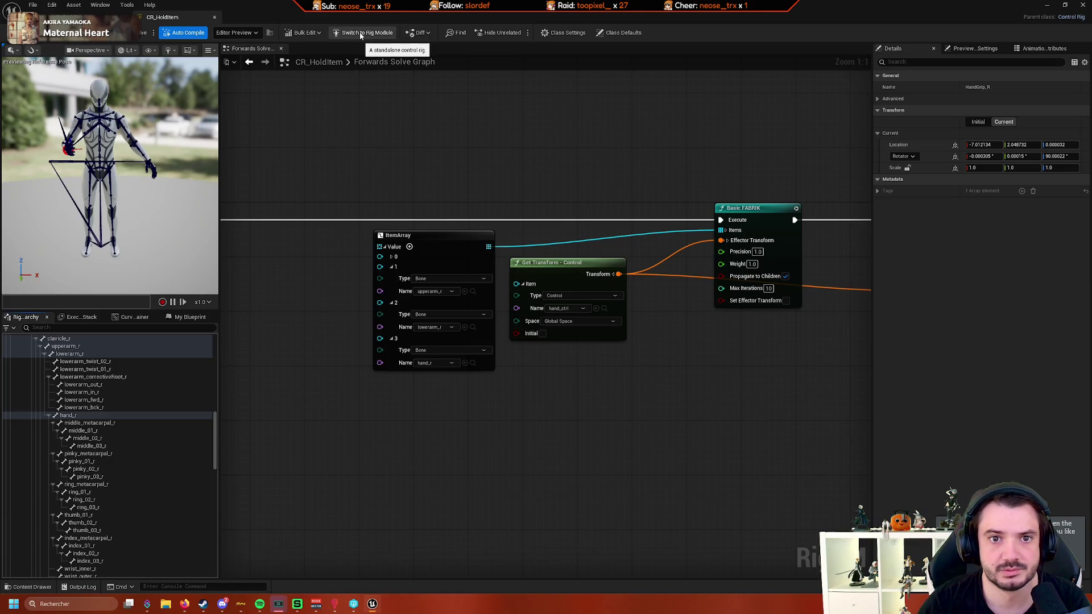
- Review CR_HoldItem's Class Settings and Class Defaults, including the preview skeletal mesh
{"action": "left_click", "coordinate": [564, 32]}
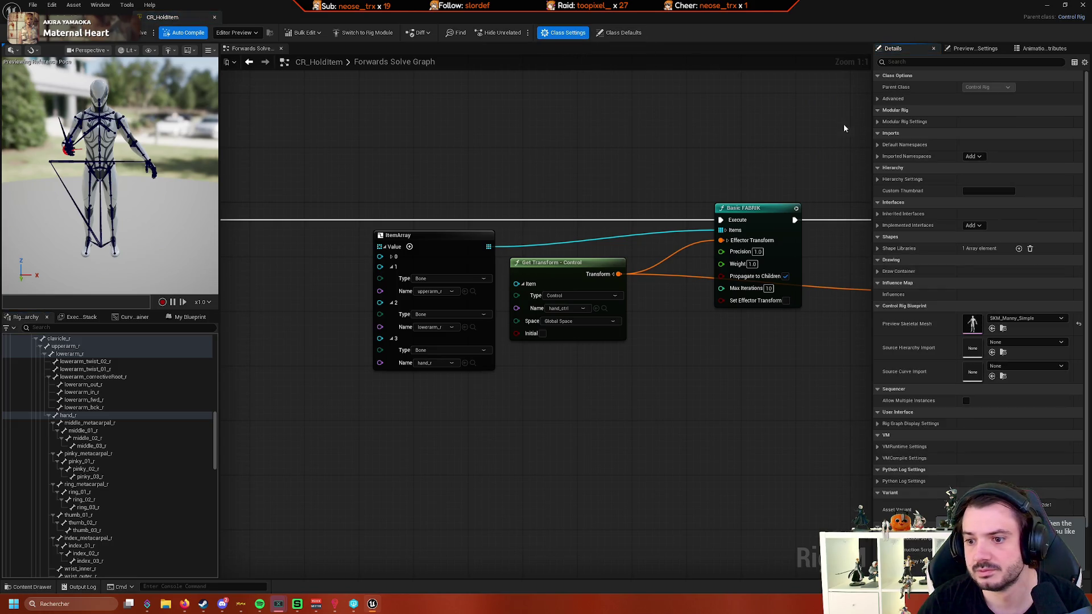
{"action": "scroll", "coordinate": [928, 233], "scroll_direction": "down", "scroll_amount": 2}
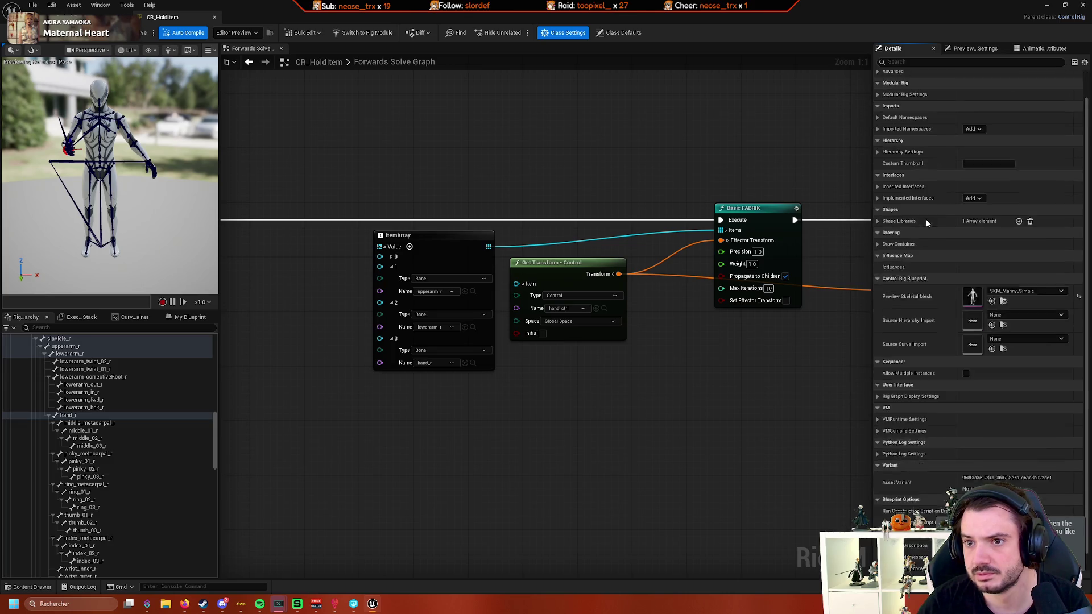
{"action": "scroll", "coordinate": [925, 219], "scroll_direction": "down", "scroll_amount": 1}
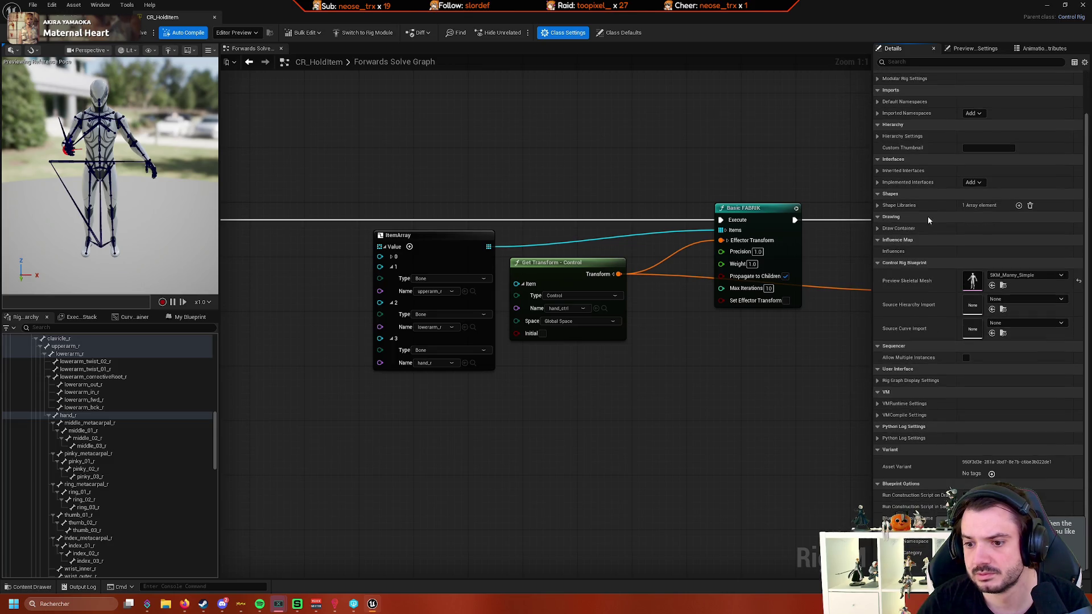
{"action": "left_click", "coordinate": [612, 36]}
{"action": "left_click", "coordinate": [563, 33]}
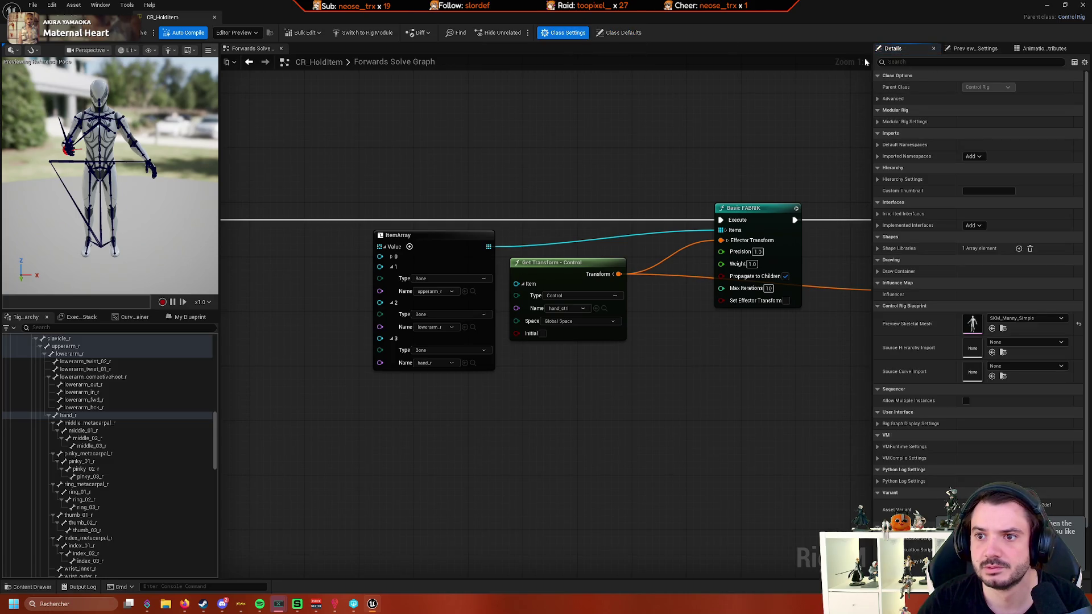
{"action": "left_click", "coordinate": [636, 34]}
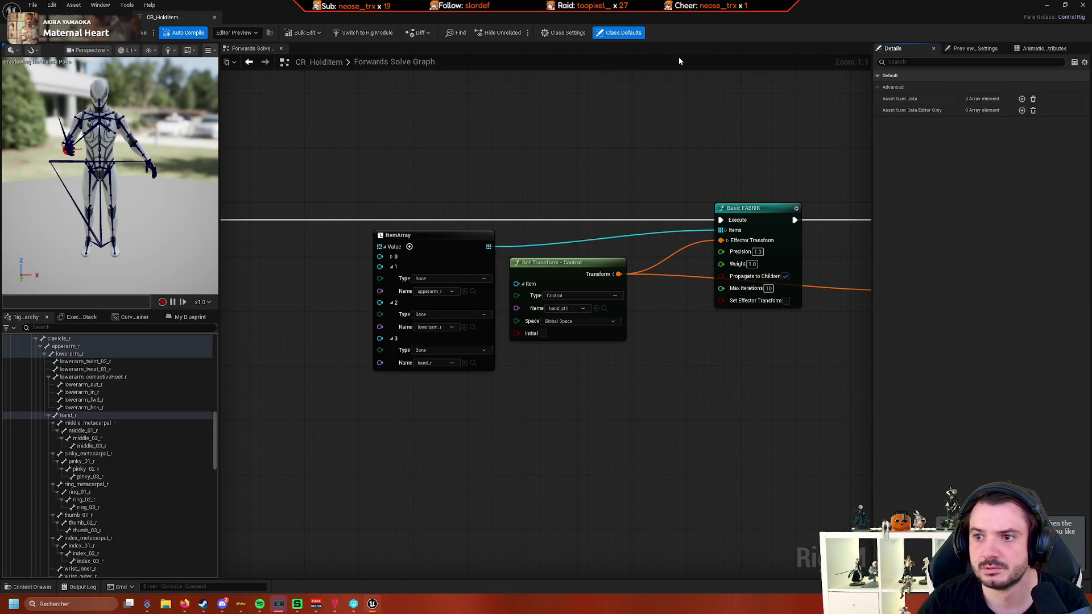
{"action": "left_click", "coordinate": [552, 35]}
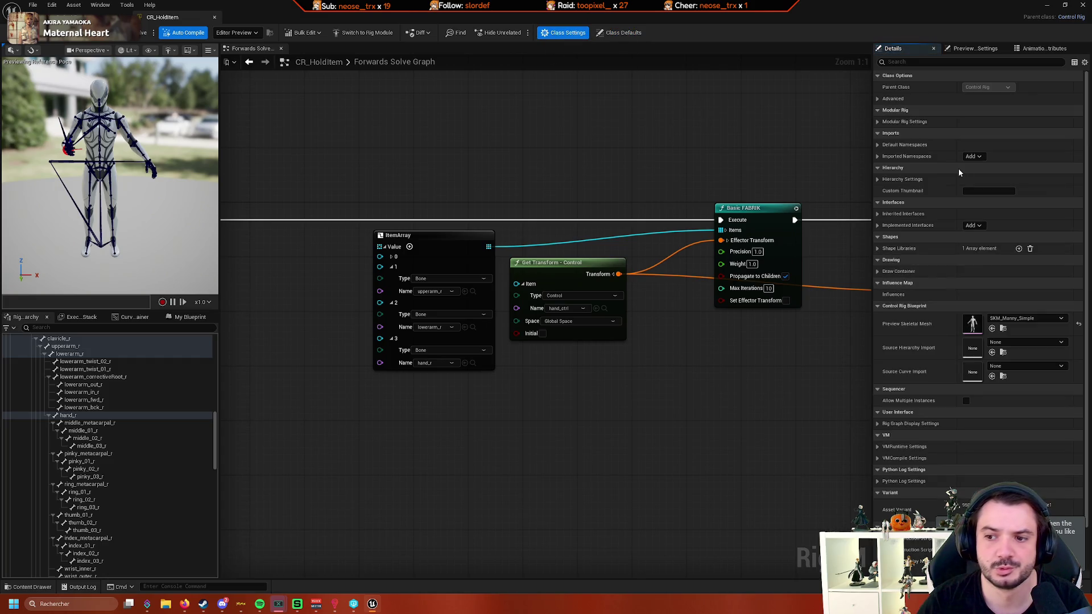
{"action": "scroll", "coordinate": [948, 171], "scroll_direction": "down", "scroll_amount": 3}
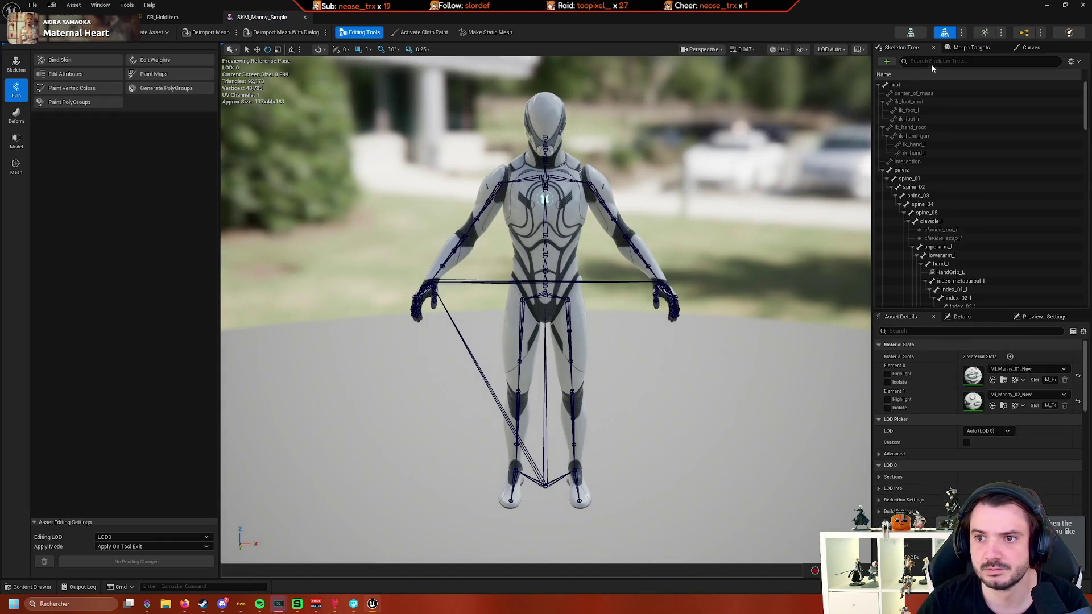
- Search the skeleton tree for 'hold' and select the HandHold_R socket
{"action": "type", "text": "hold"}
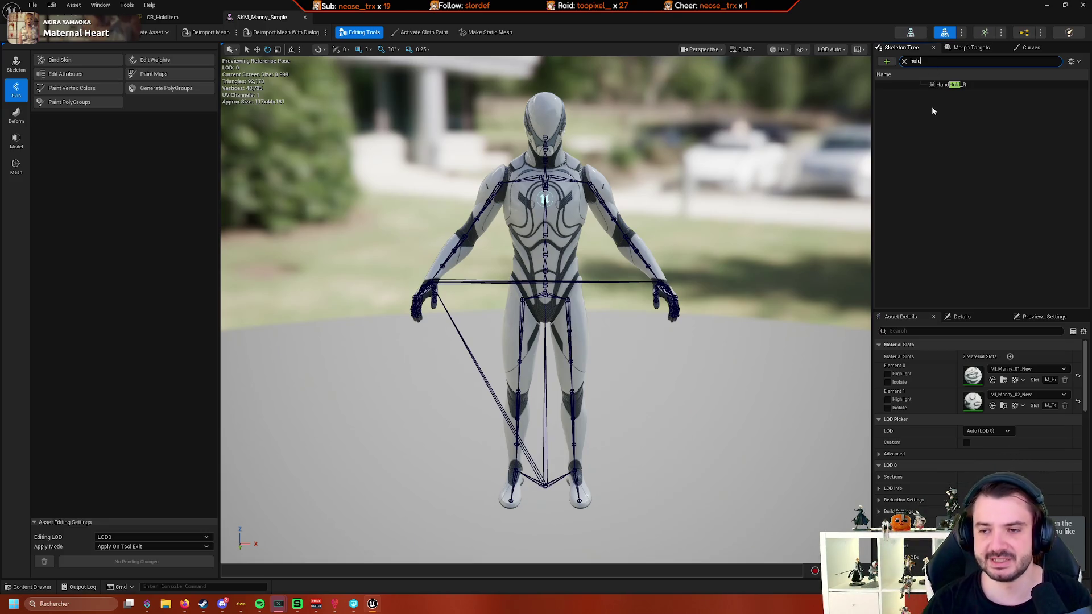
{"action": "left_click", "coordinate": [979, 87]}
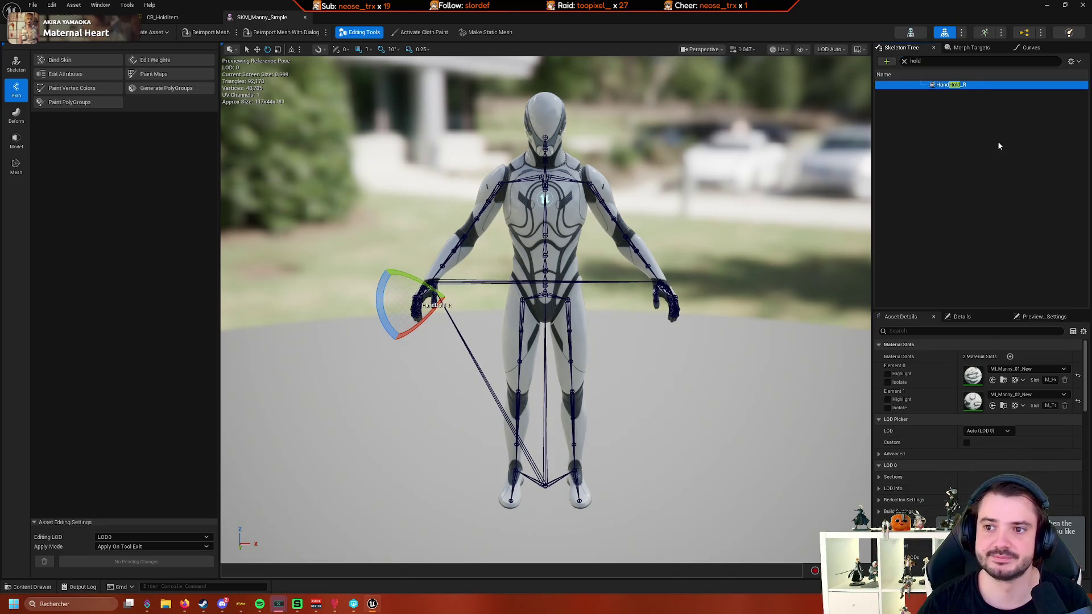
{"action": "left_click", "coordinate": [903, 60]}
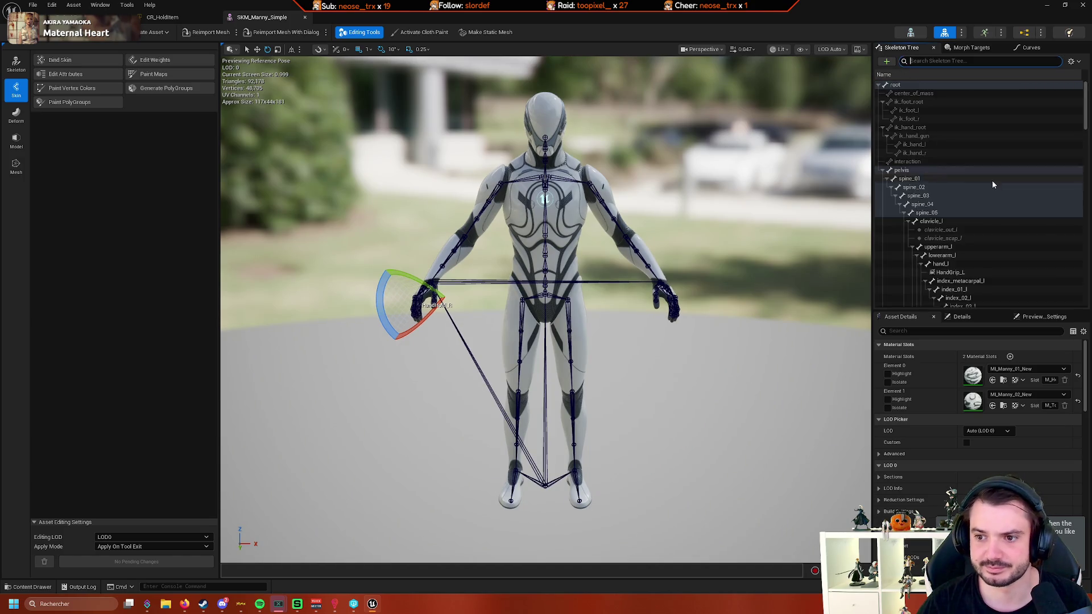
{"action": "scroll", "coordinate": [991, 180], "scroll_direction": "up", "scroll_amount": 5}
{"action": "scroll", "coordinate": [992, 188], "scroll_direction": "down", "scroll_amount": 10}
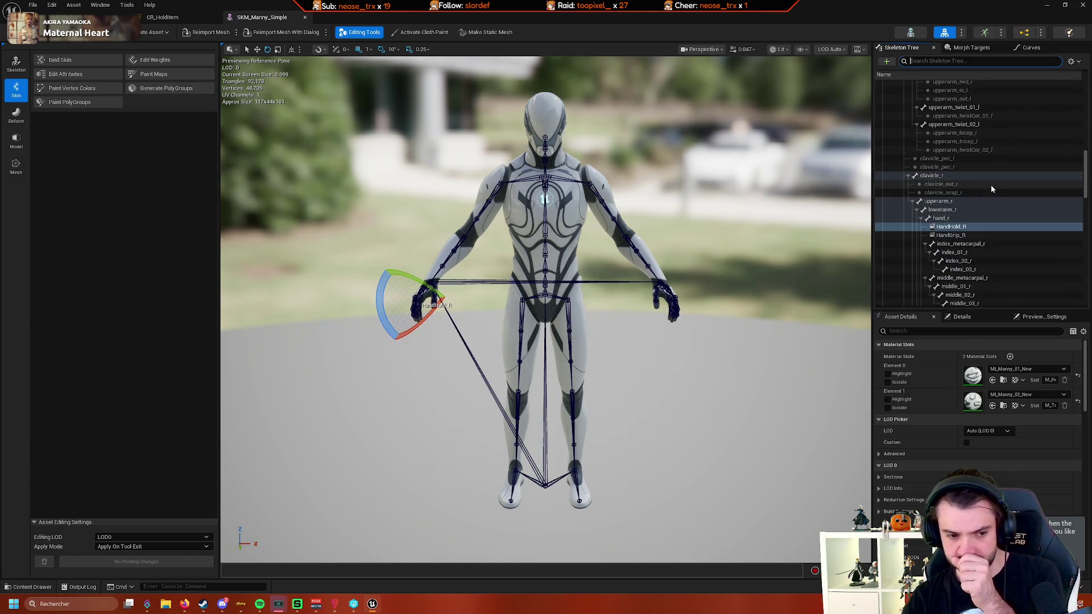
{"action": "left_click", "coordinate": [983, 173]}
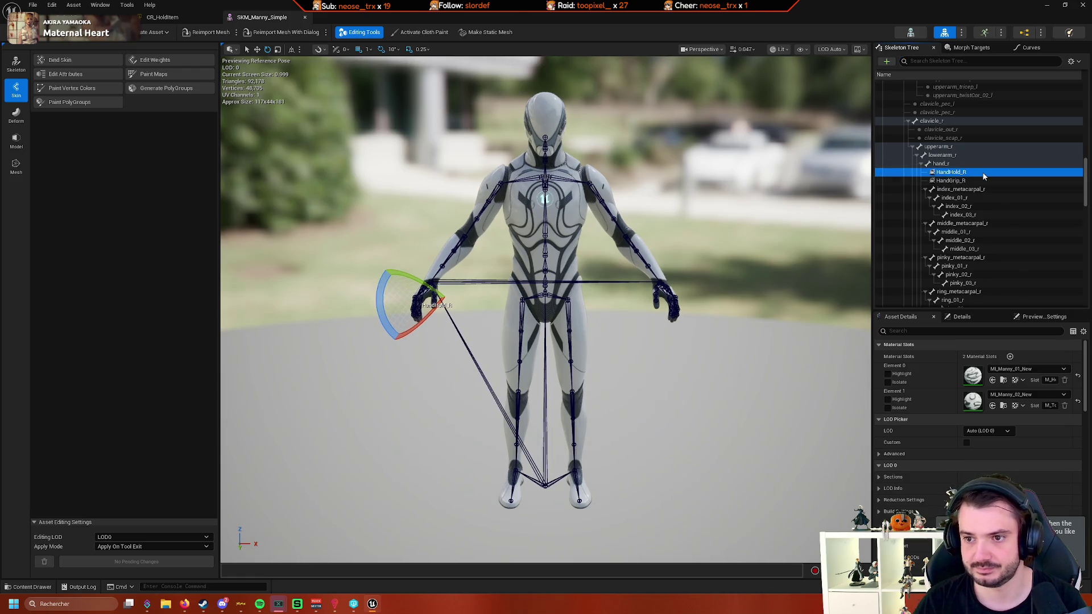
- Show HandHold_R's socket parameters on hand_r, then switch back to the CR_HoldItem editor
{"action": "scroll", "coordinate": [966, 409], "scroll_direction": "down", "scroll_amount": 8}
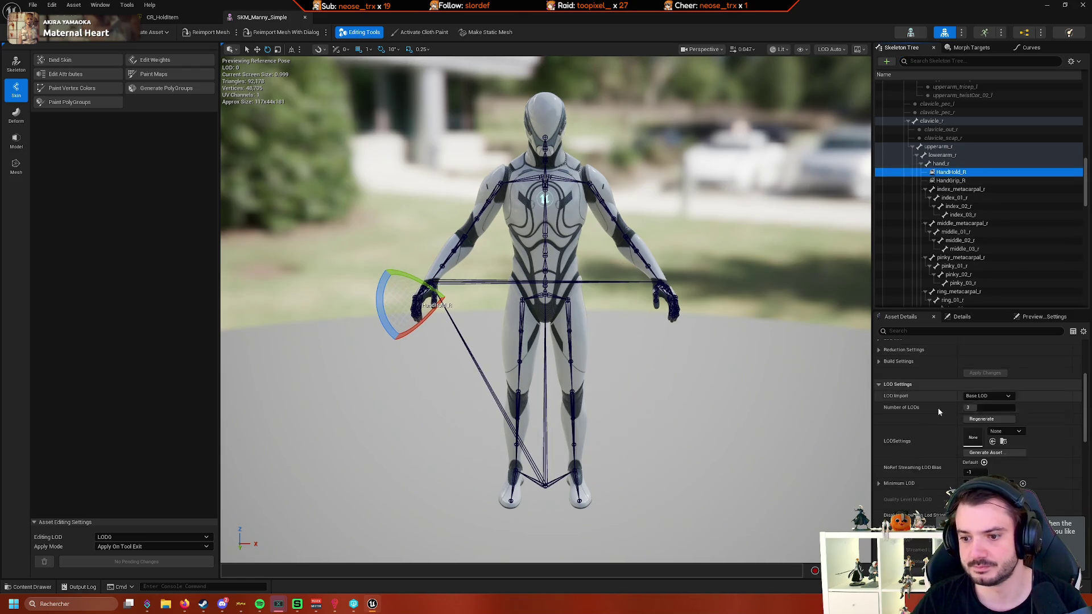
{"action": "scroll", "coordinate": [941, 403], "scroll_direction": "down", "scroll_amount": 10}
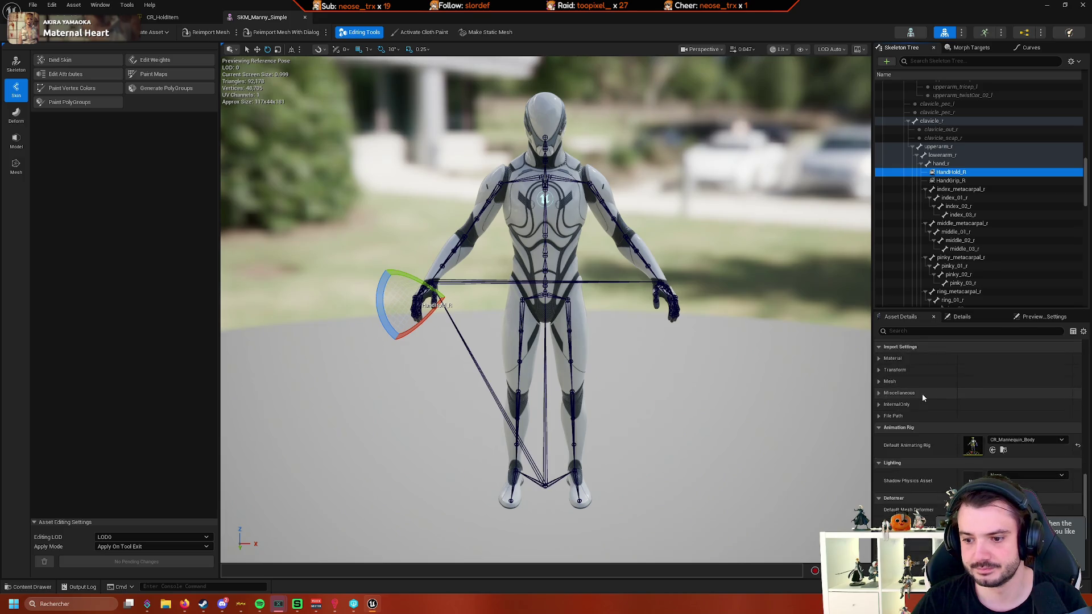
{"action": "scroll", "coordinate": [923, 397], "scroll_direction": "up", "scroll_amount": 3}
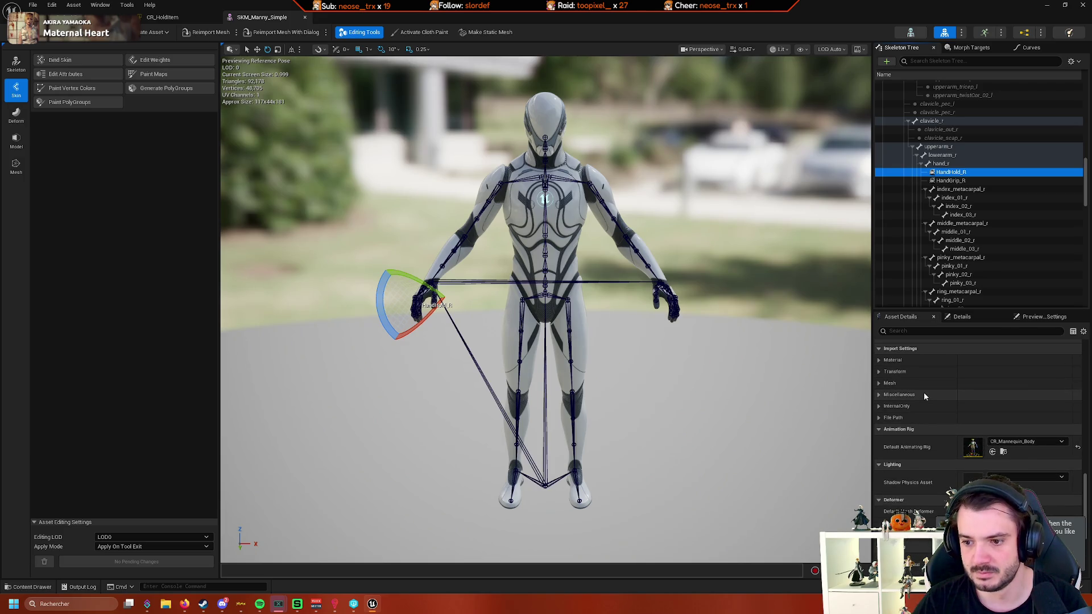
{"action": "scroll", "coordinate": [944, 398], "scroll_direction": "up", "scroll_amount": 1}
{"action": "scroll", "coordinate": [945, 392], "scroll_direction": "down", "scroll_amount": 2}
{"action": "scroll", "coordinate": [946, 391], "scroll_direction": "up", "scroll_amount": 3}
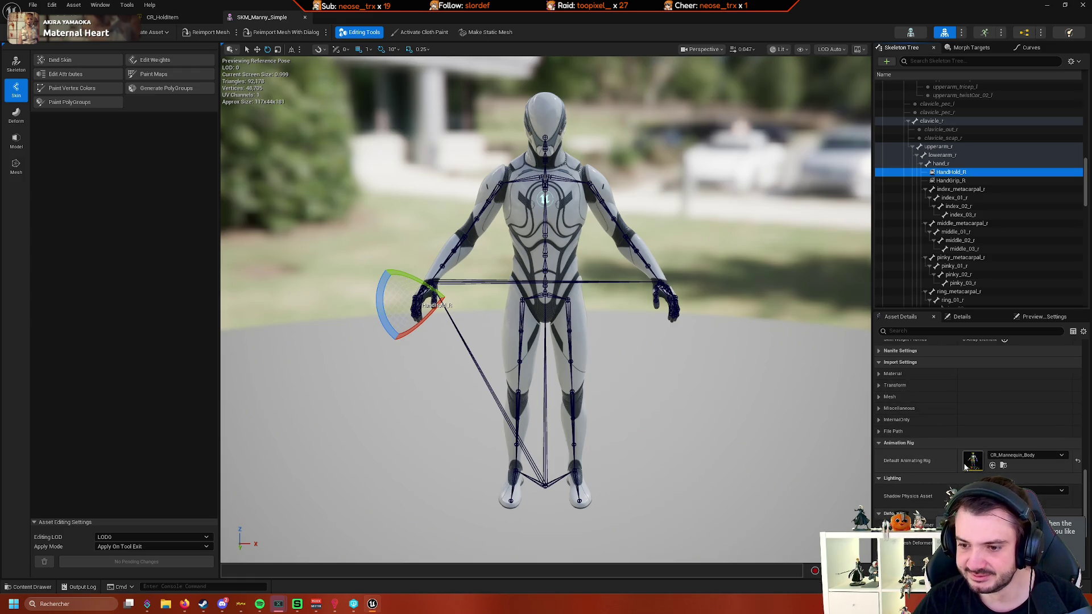
{"action": "scroll", "coordinate": [961, 465], "scroll_direction": "up", "scroll_amount": 5}
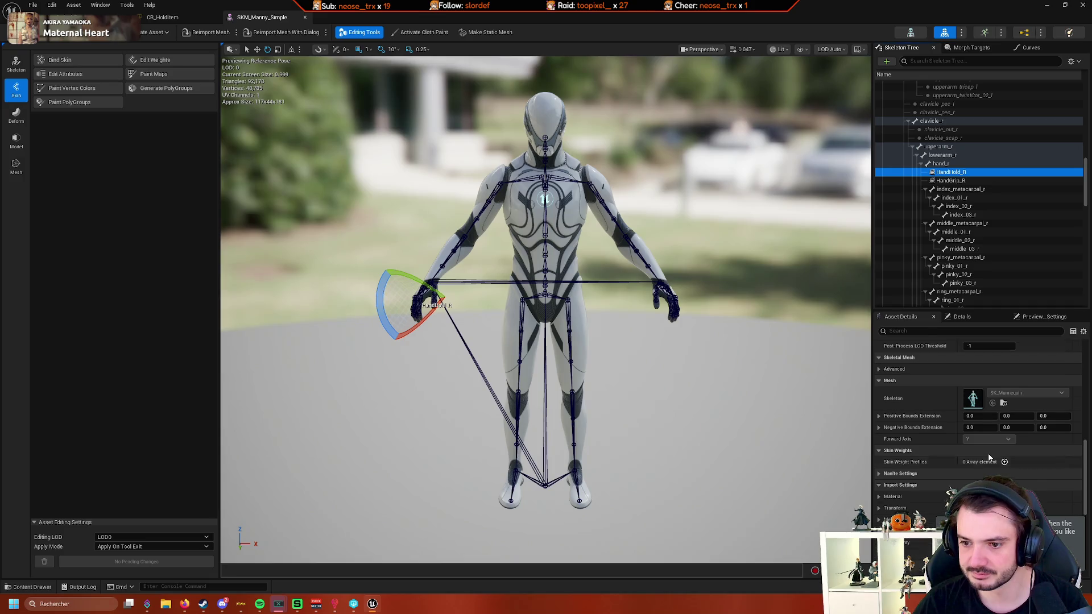
{"action": "scroll", "coordinate": [948, 451], "scroll_direction": "down", "scroll_amount": 3}
{"action": "scroll", "coordinate": [968, 435], "scroll_direction": "up", "scroll_amount": 3}
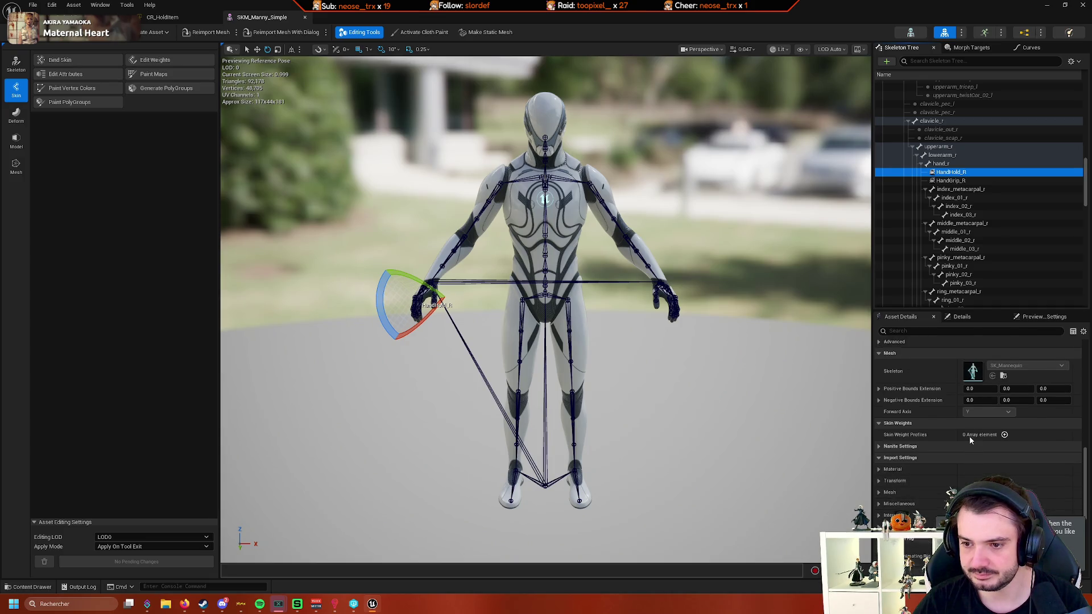
{"action": "scroll", "coordinate": [938, 423], "scroll_direction": "up", "scroll_amount": 5}
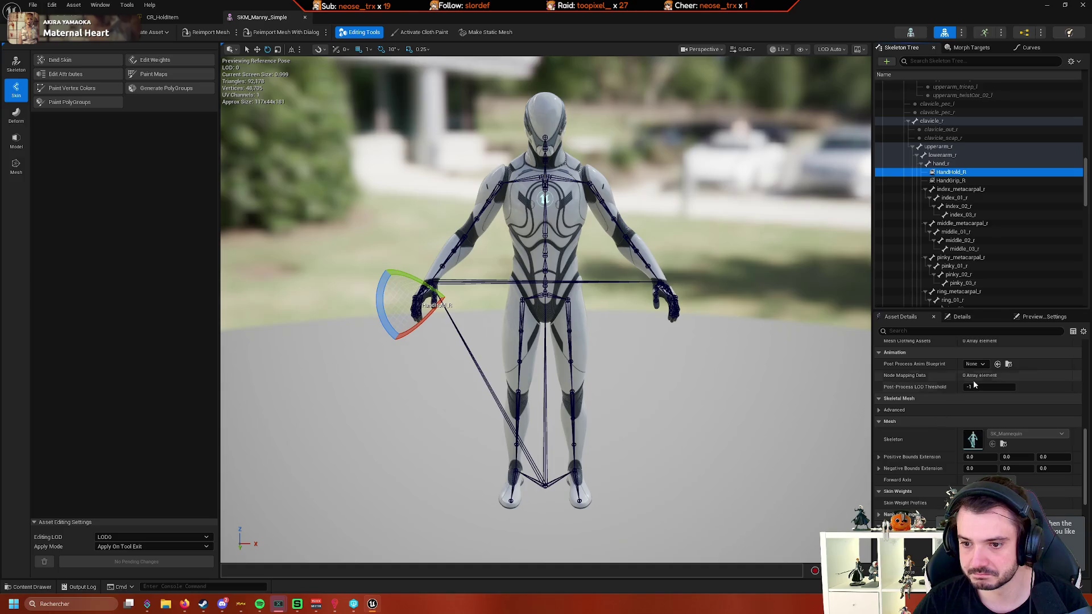
{"action": "left_click", "coordinate": [963, 317]}
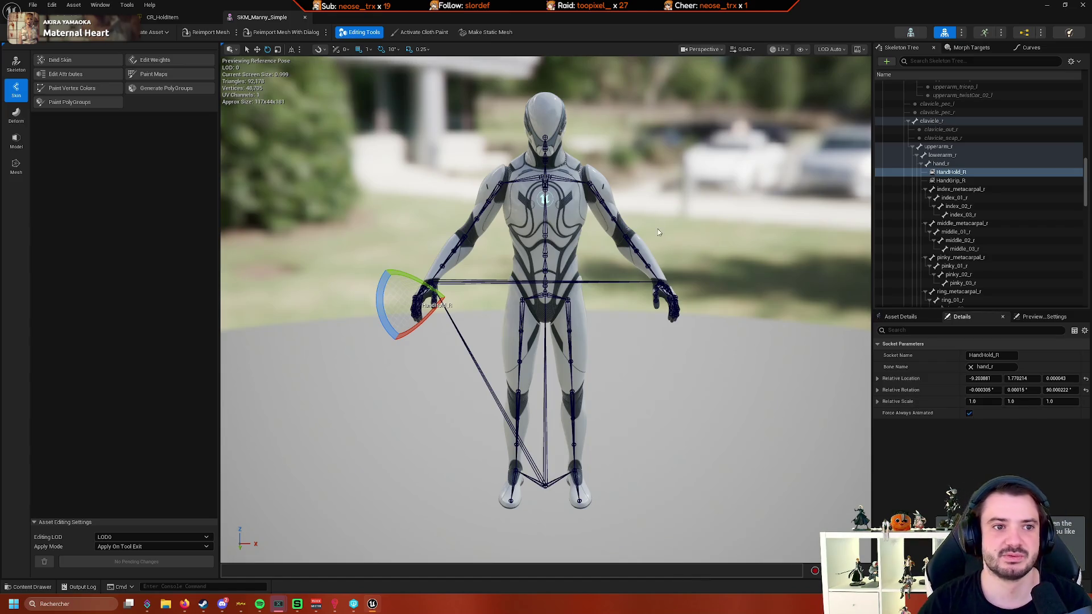
{"action": "left_click", "coordinate": [168, 18]}
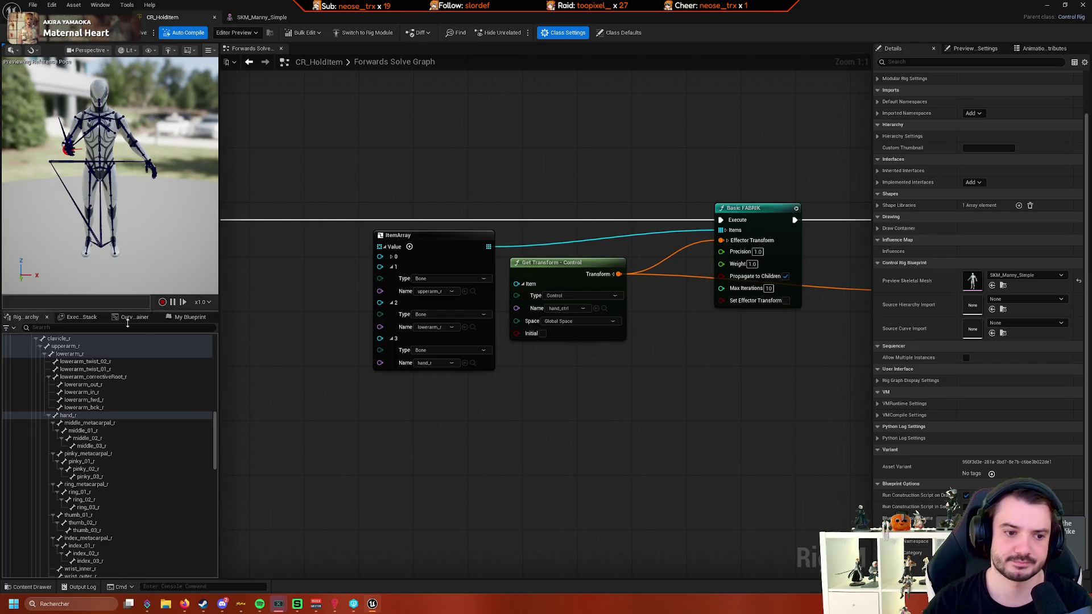
- Show the New Element submenu from the hand_r bone's context menu in the Rig Hierarchy
{"action": "right_click", "coordinate": [86, 416]}
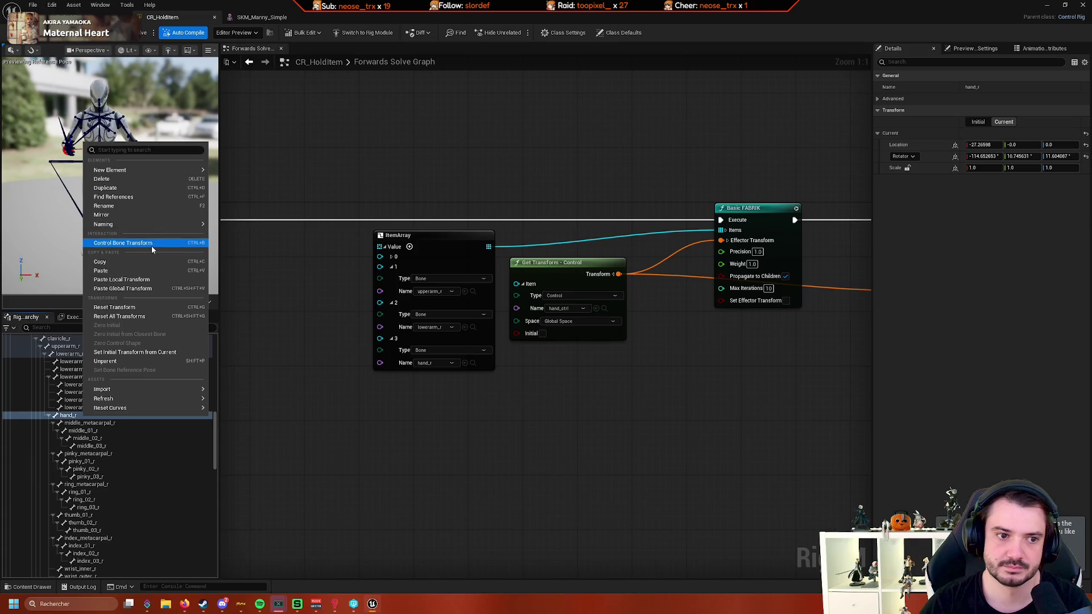
{"action": "mouse_move", "coordinate": [187, 170]}
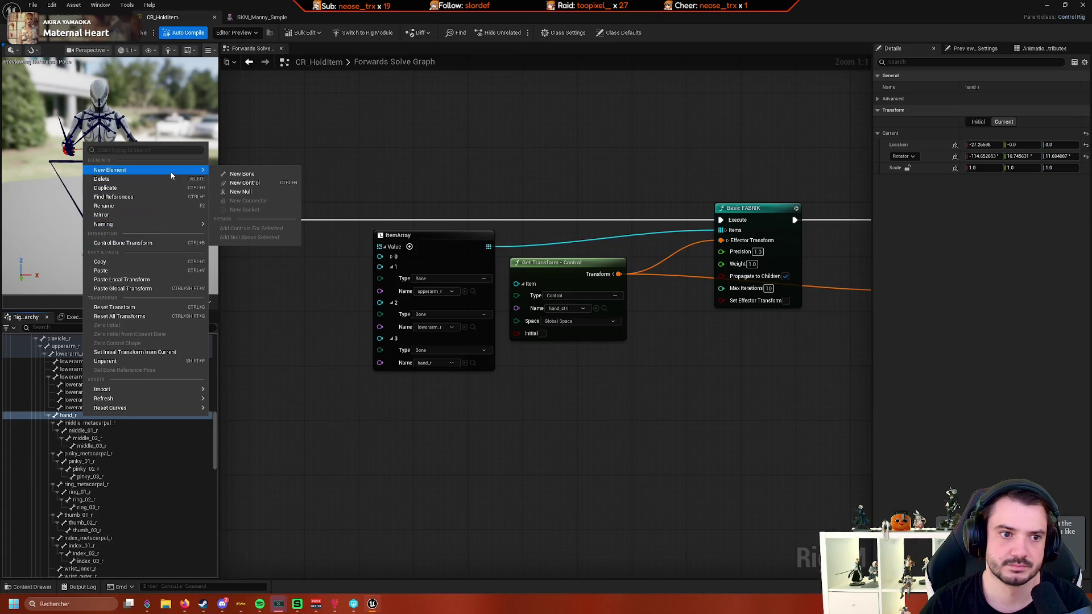
- Add a new null under hand_r, name it HandHold_R, and return to SKM_Manny_Simple
{"action": "left_click", "coordinate": [262, 192]}
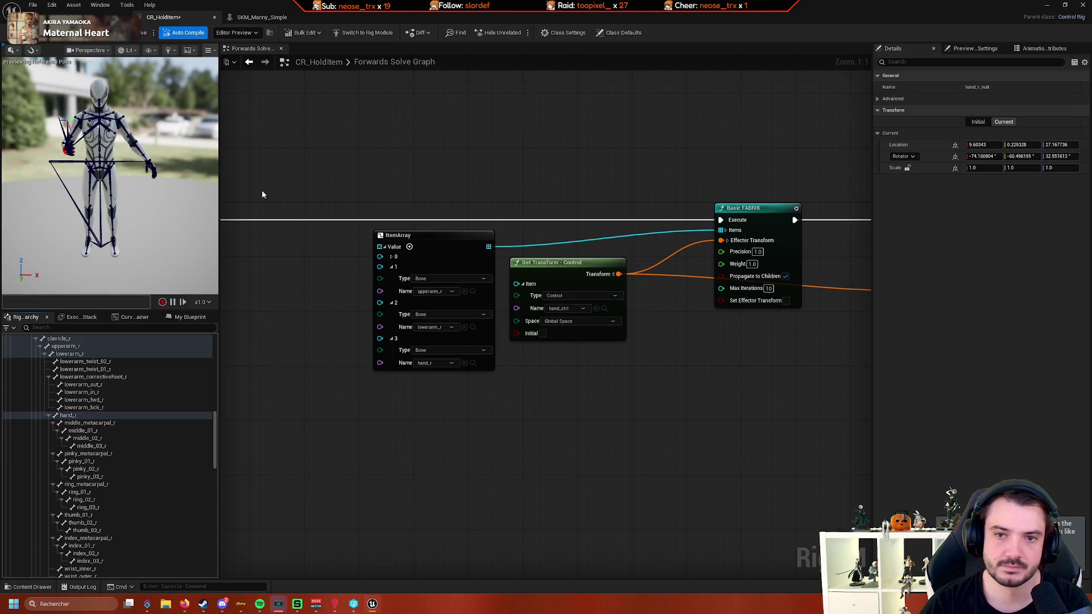
{"action": "scroll", "coordinate": [154, 376], "scroll_direction": "down", "scroll_amount": 2}
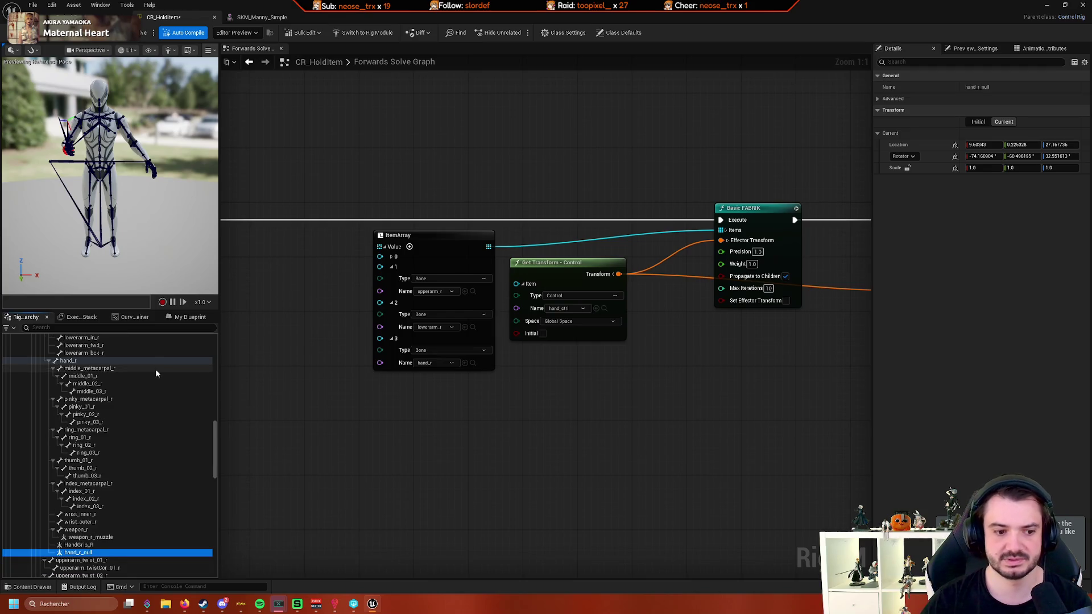
{"action": "key", "text": "F2"}
{"action": "type", "text": "Ha"}
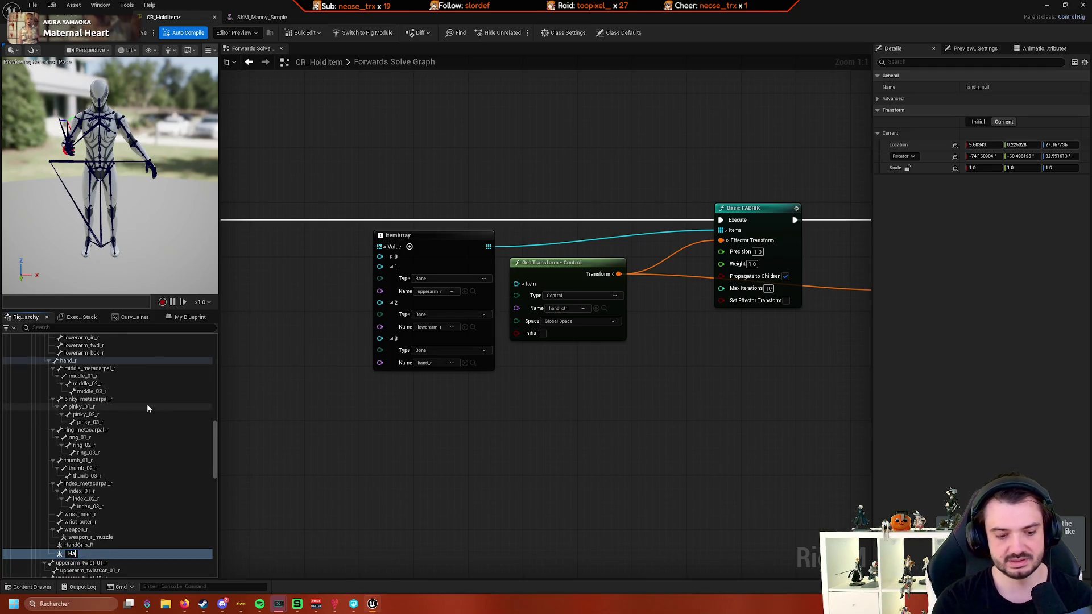
{"action": "type", "text": "ndHold_R"}
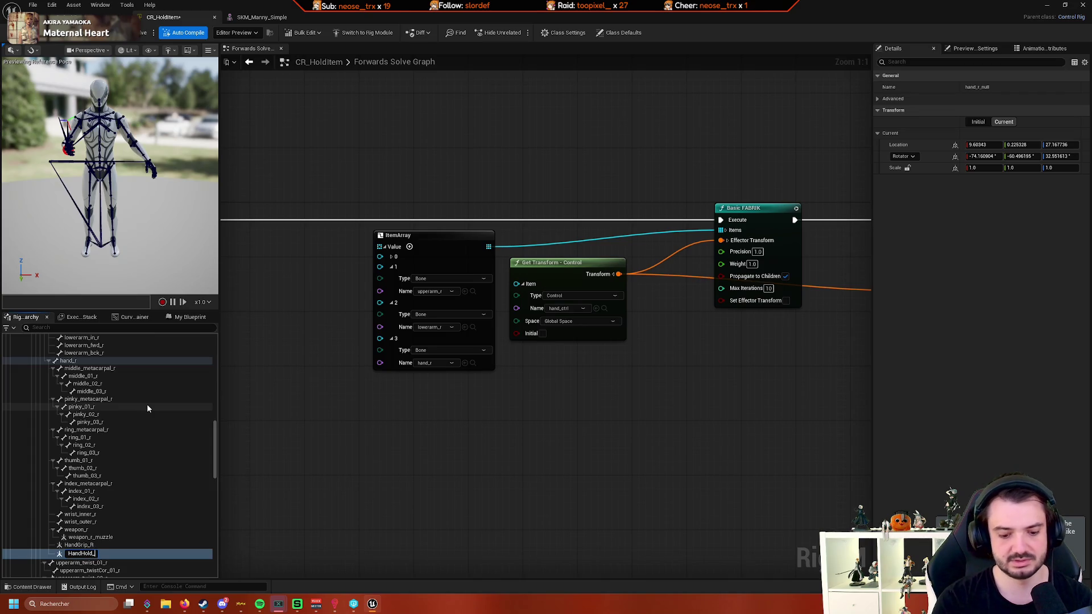
{"action": "key", "text": "Return"}
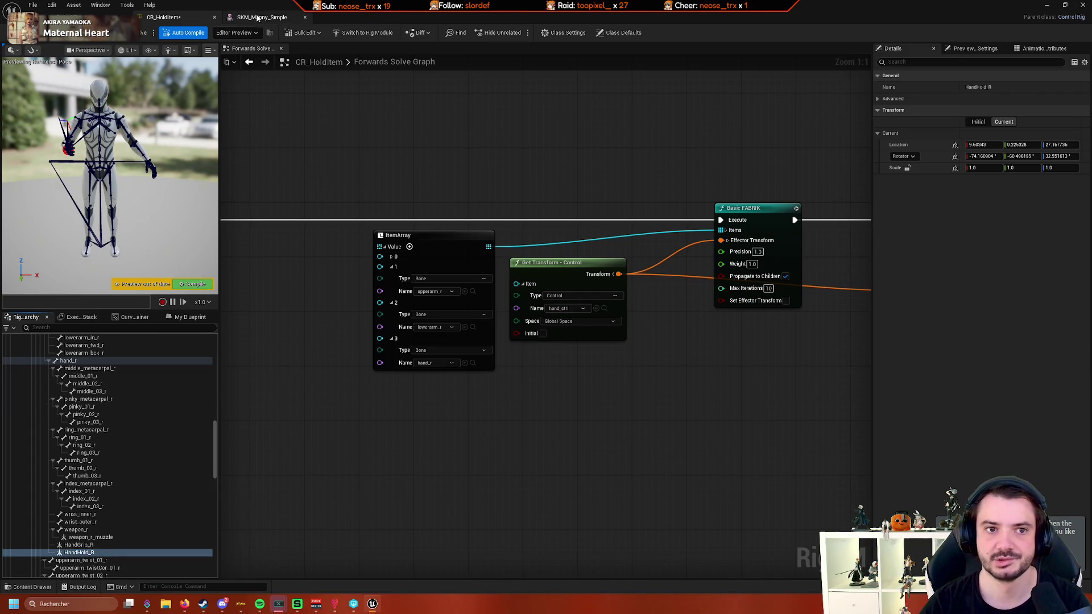
{"action": "left_click", "coordinate": [261, 17]}
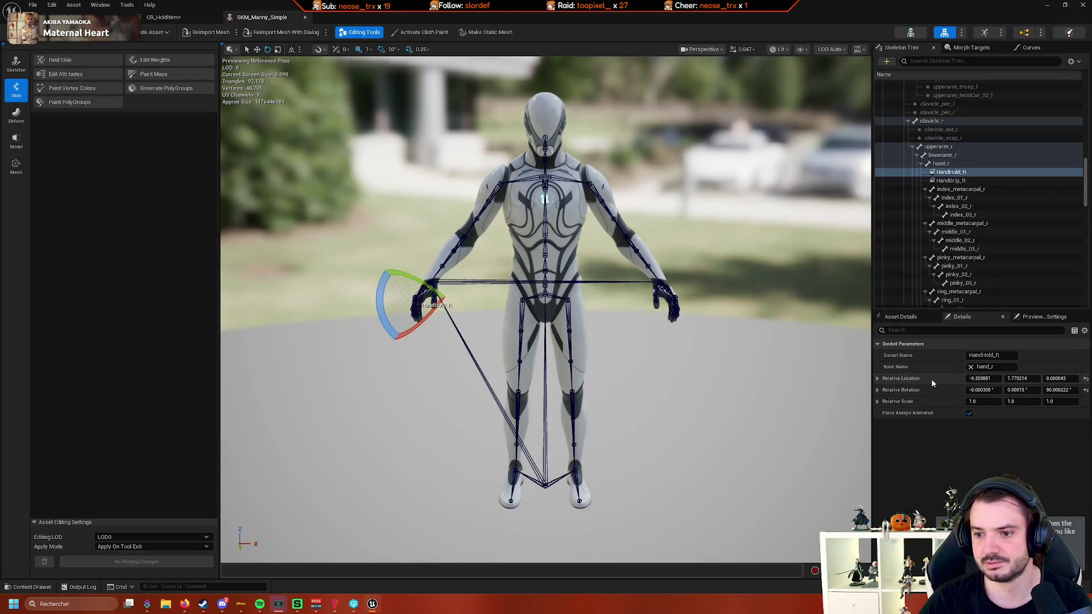
- Copy the socket's location -9.203881, 1.770214, 0.000043 onto the HandHold_R null
{"action": "left_click", "coordinate": [165, 17]}
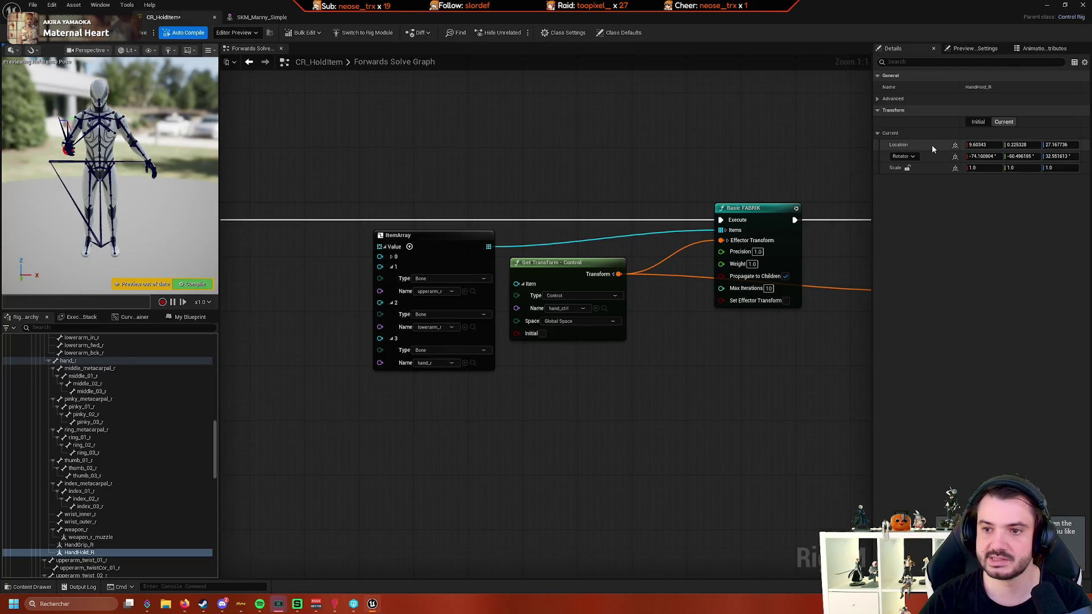
{"action": "left_click", "coordinate": [250, 17]}
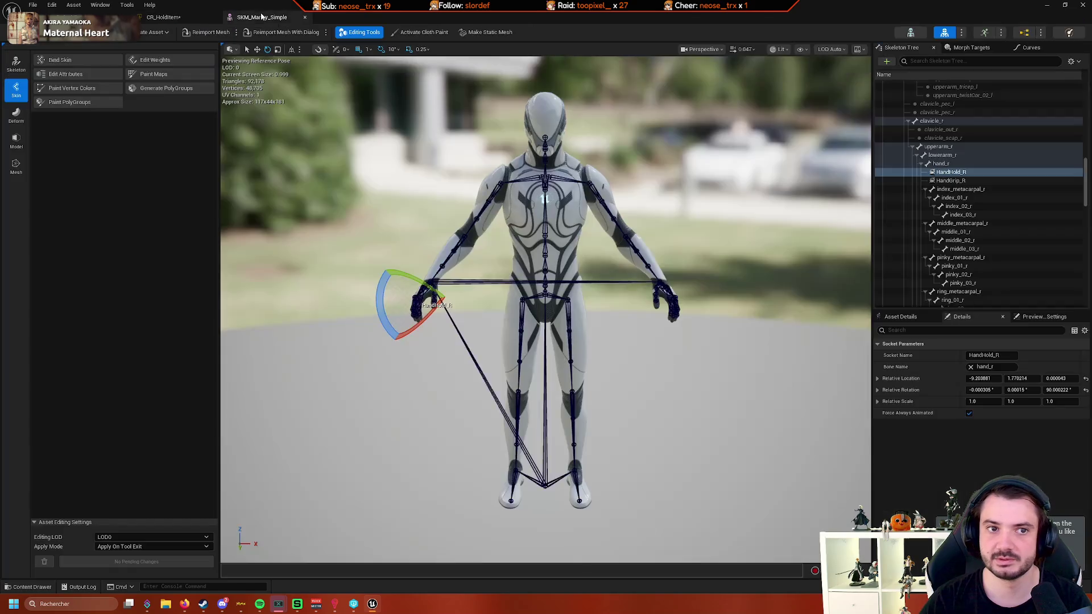
{"action": "left_click", "coordinate": [877, 379]}
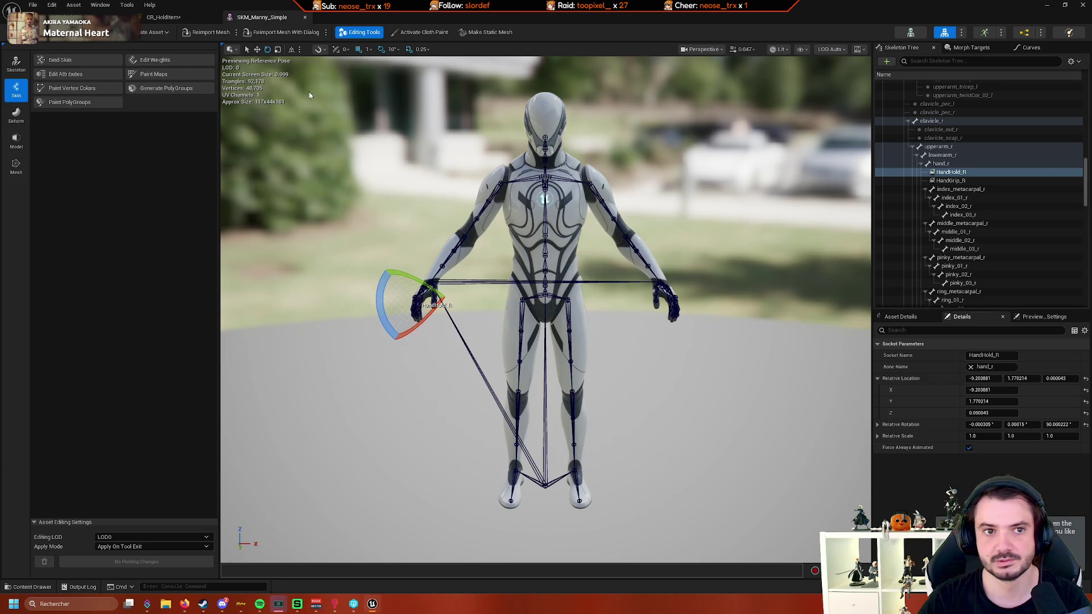
{"action": "left_click", "coordinate": [163, 17]}
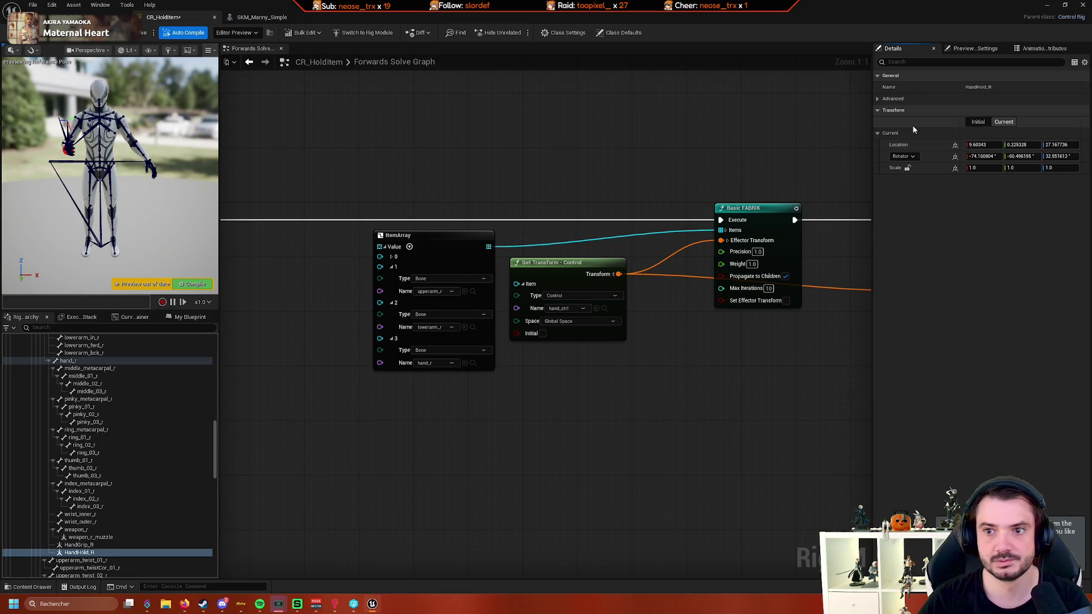
{"action": "left_click_drag", "start_coordinate": [980, 144], "coordinate": [1035, 144]}
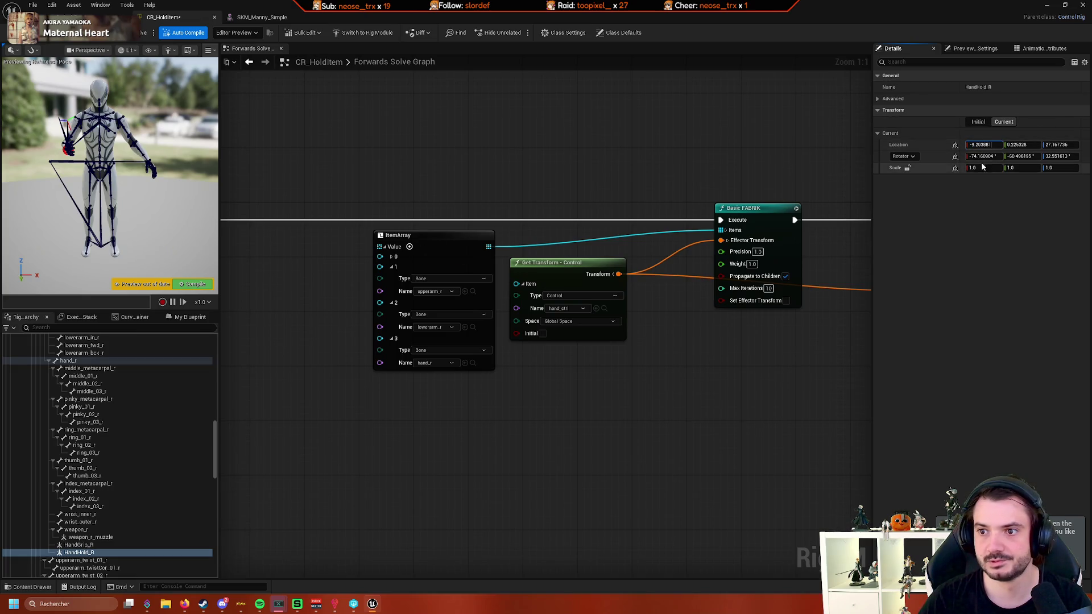
{"action": "left_click", "coordinate": [276, 19]}
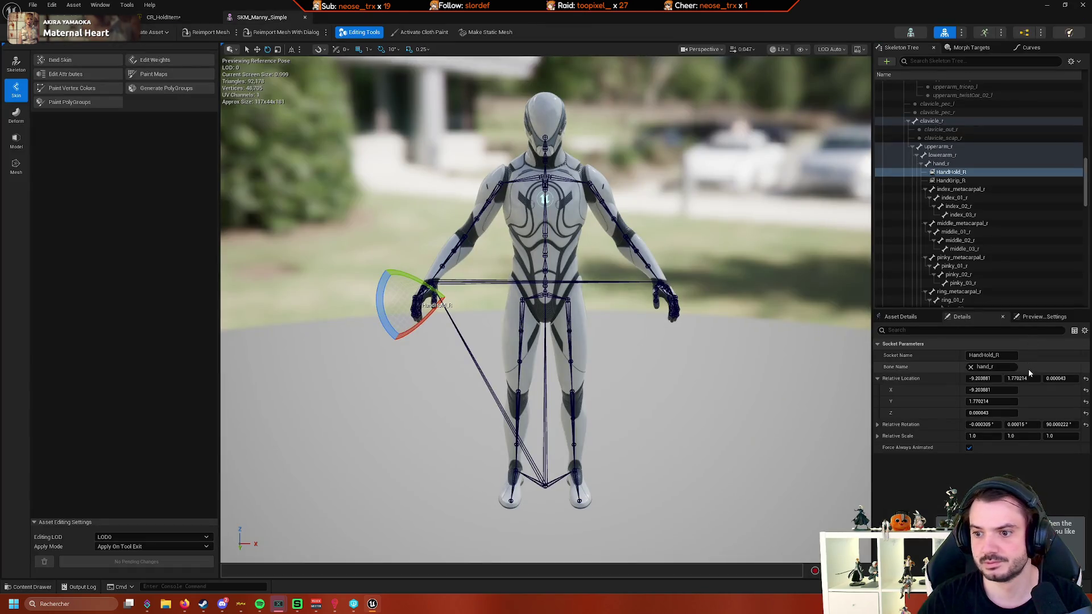
{"action": "left_click", "coordinate": [877, 378]}
{"action": "left_click", "coordinate": [1018, 378]}
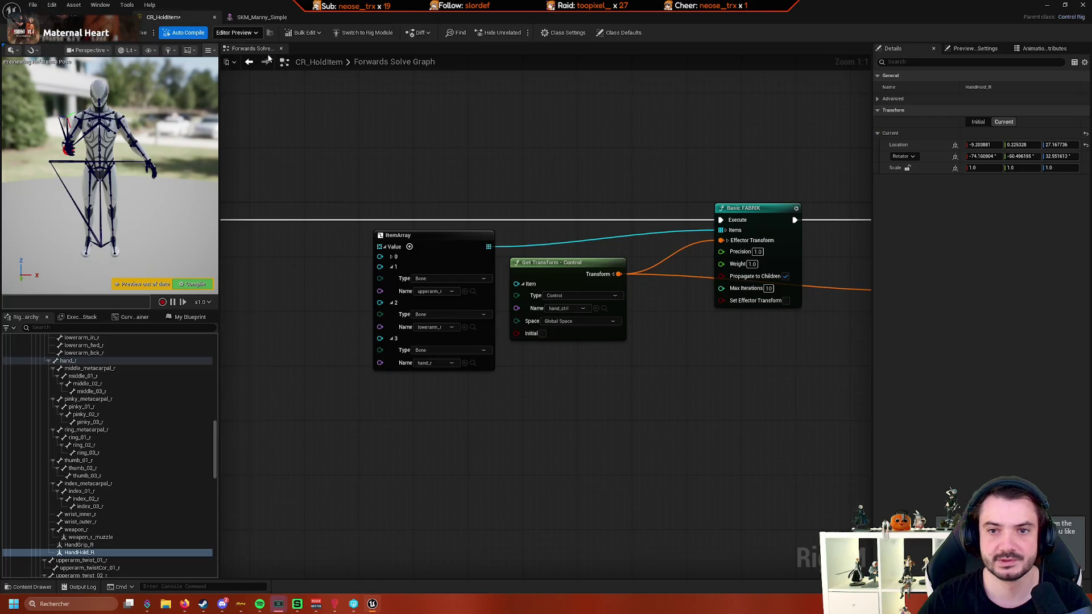
{"action": "left_click", "coordinate": [164, 17]}
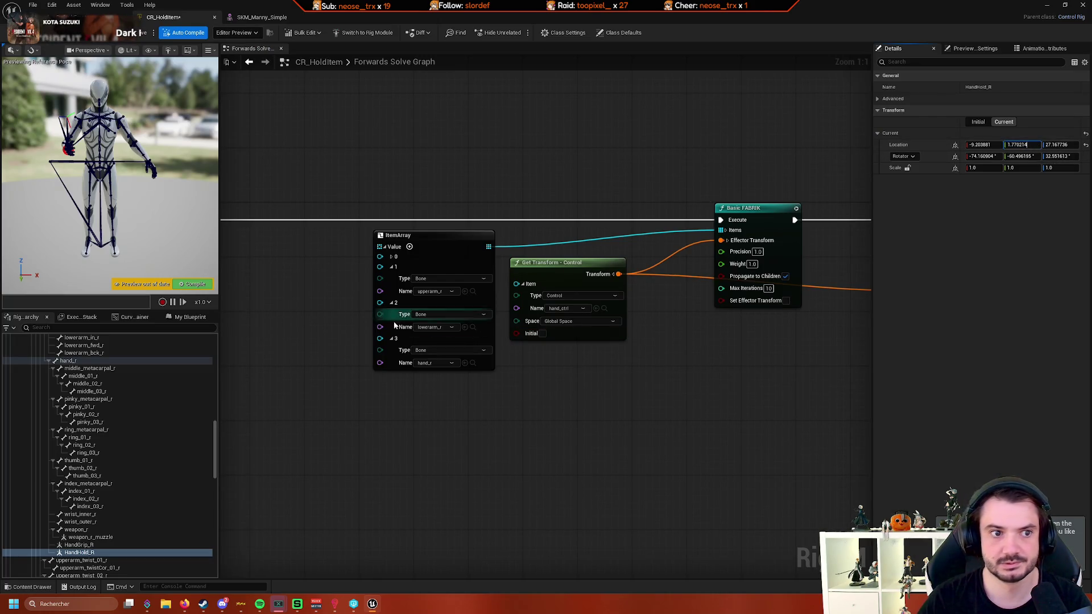
{"action": "left_click", "coordinate": [400, 426]}
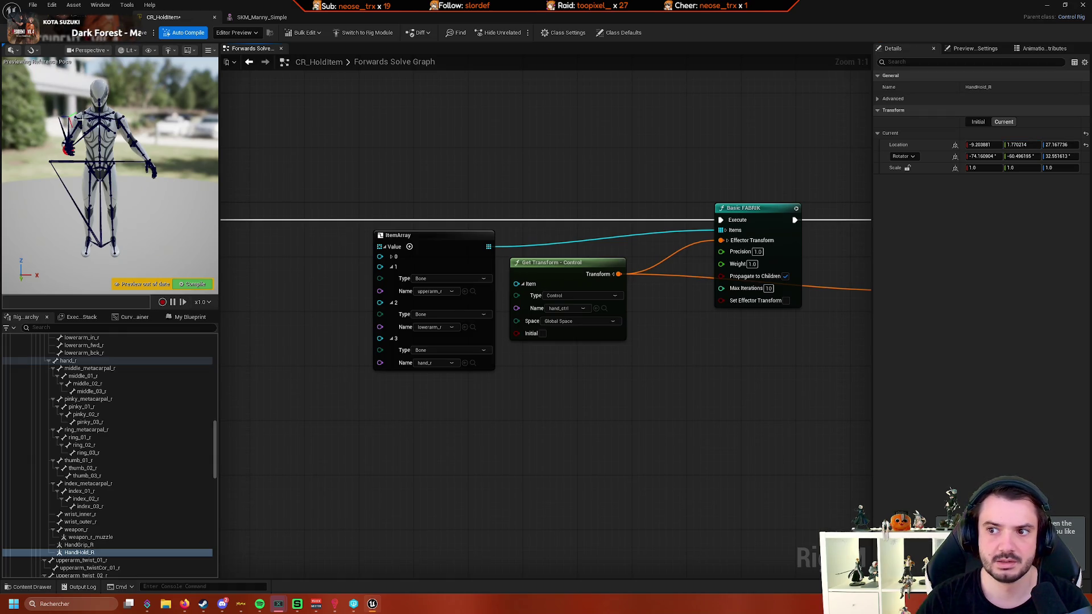
{"action": "left_click", "coordinate": [269, 20]}
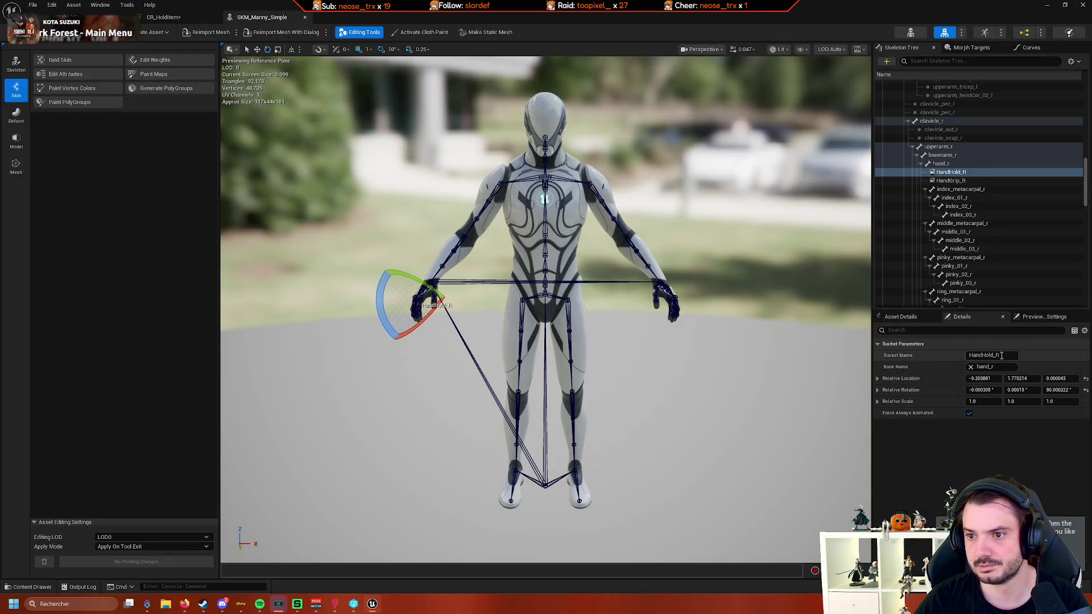
{"action": "left_click", "coordinate": [1067, 378]}
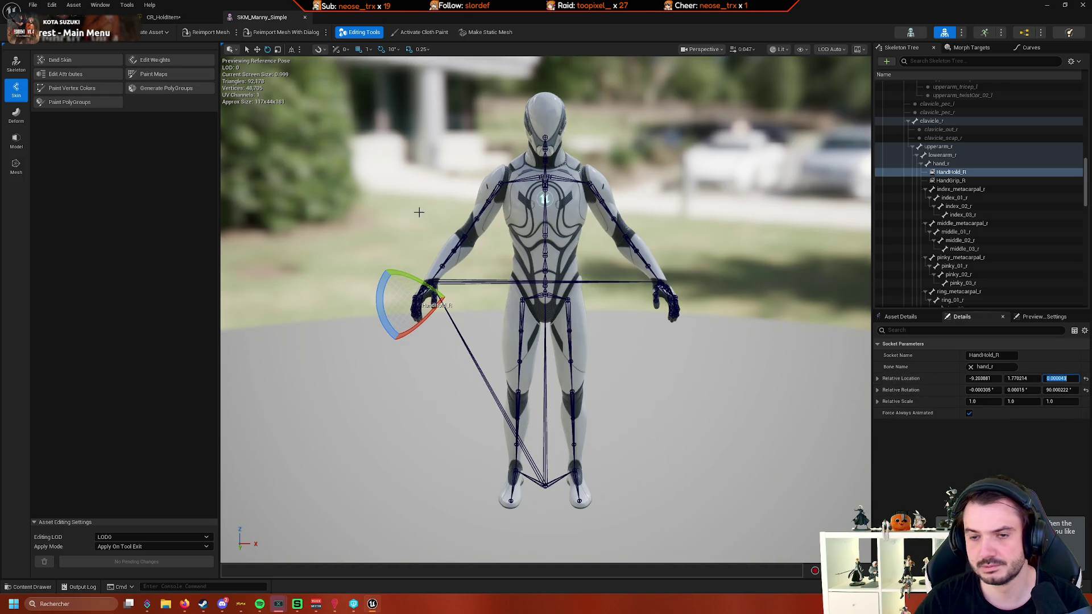
{"action": "left_click", "coordinate": [163, 17]}
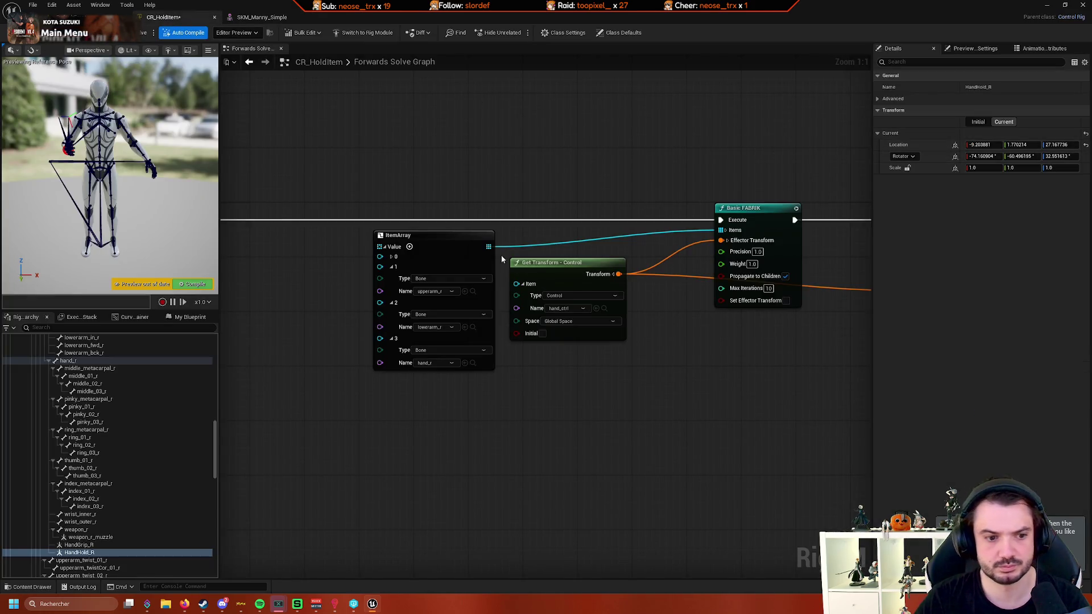
{"action": "left_click", "coordinate": [1057, 144]}
{"action": "key", "text": "ctrl+v"}
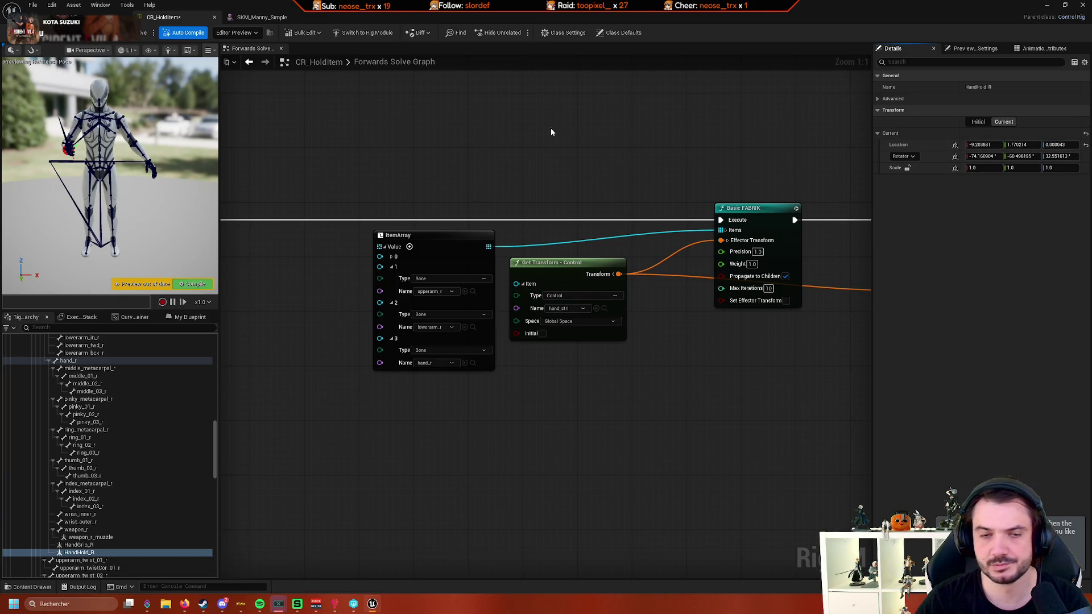
- Copy the socket's rotation -0.000305, 0.00015, 90.000222 onto HandHold_R's Rotator fields
{"action": "left_click", "coordinate": [261, 17]}
{"action": "left_click", "coordinate": [982, 390]}
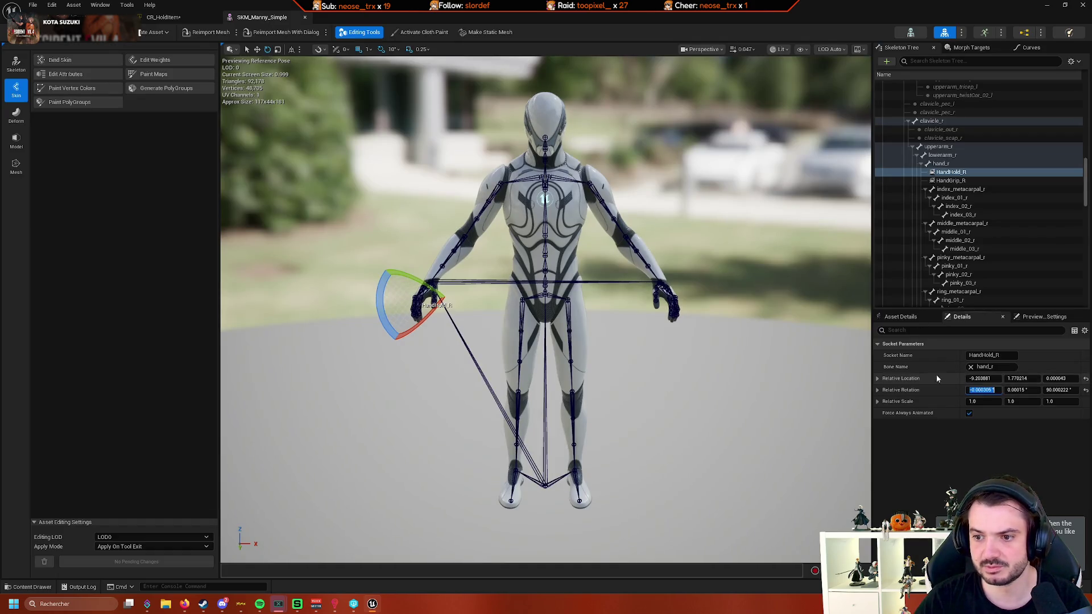
{"action": "left_click", "coordinate": [199, 18]}
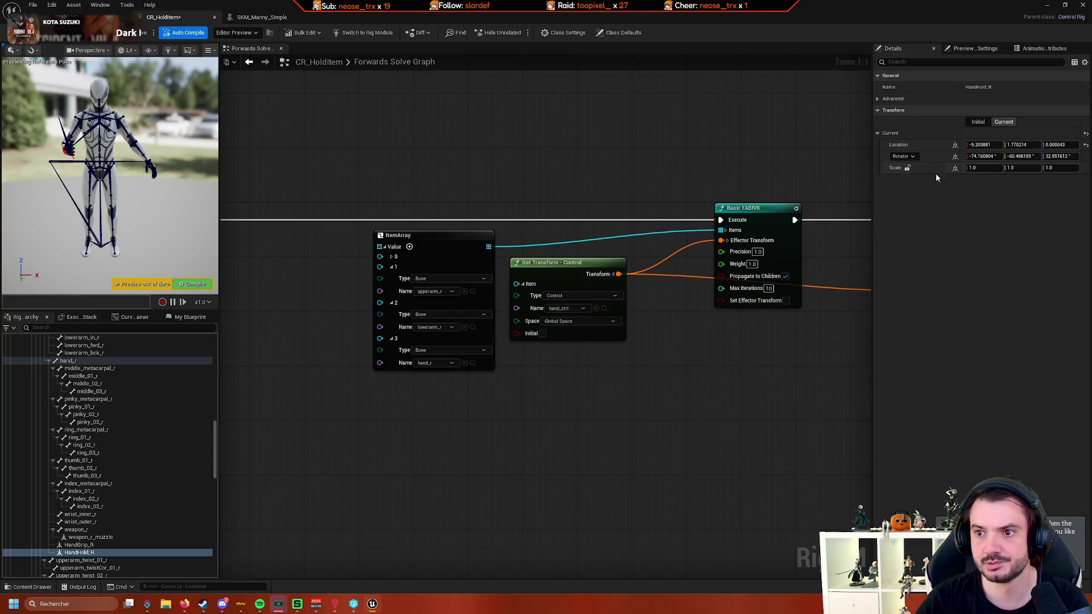
{"action": "left_click", "coordinate": [990, 156]}
{"action": "key", "text": "ctrl+v"}
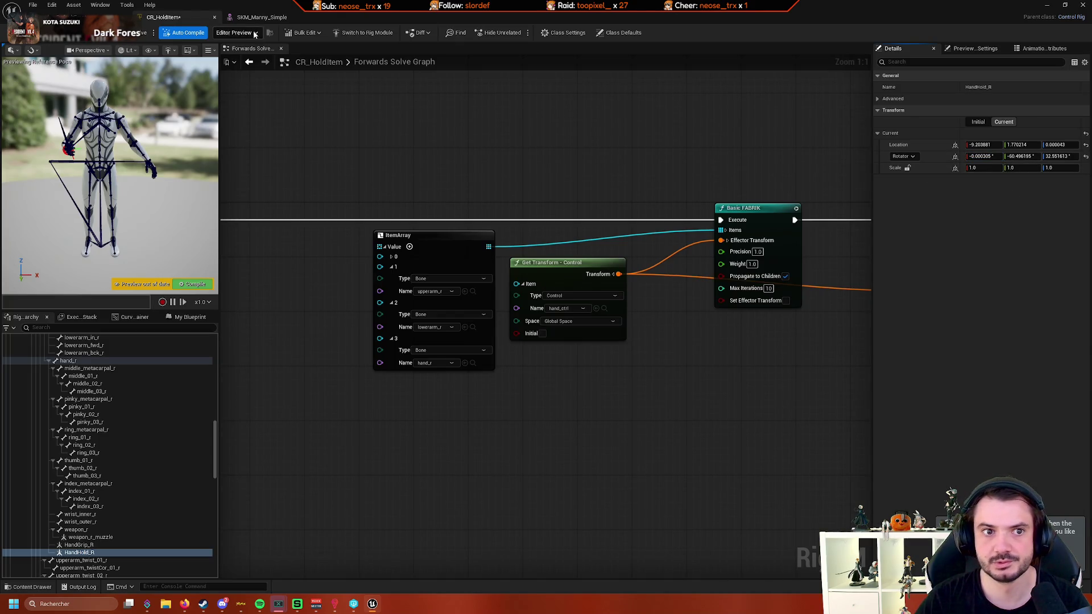
{"action": "left_click", "coordinate": [262, 18]}
{"action": "left_click", "coordinate": [1021, 389]}
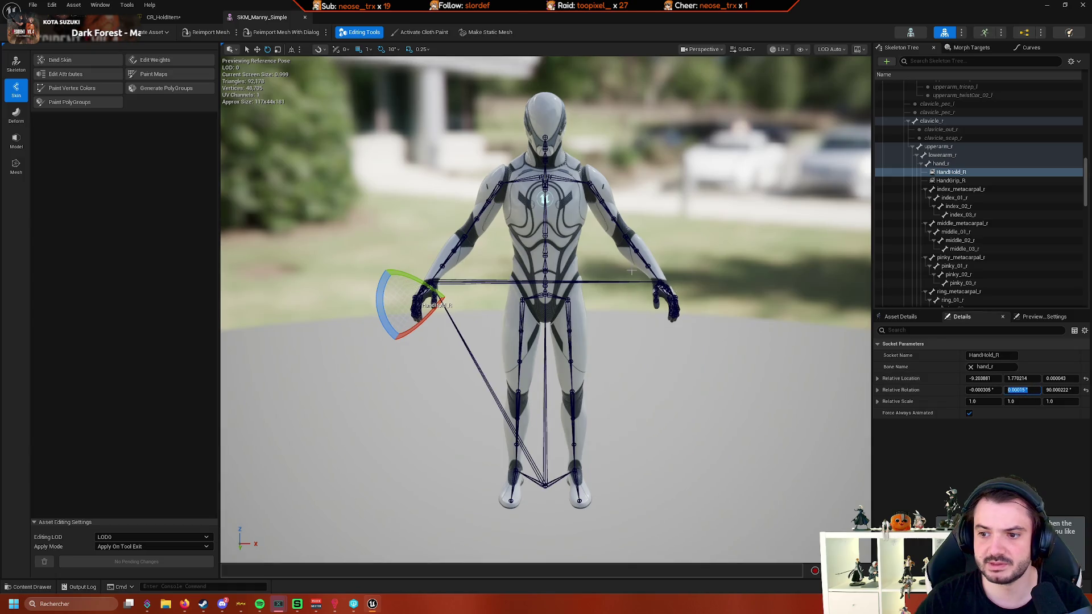
{"action": "left_click", "coordinate": [200, 18]}
{"action": "left_click", "coordinate": [1019, 155]}
{"action": "key", "text": "ctrl+v"}
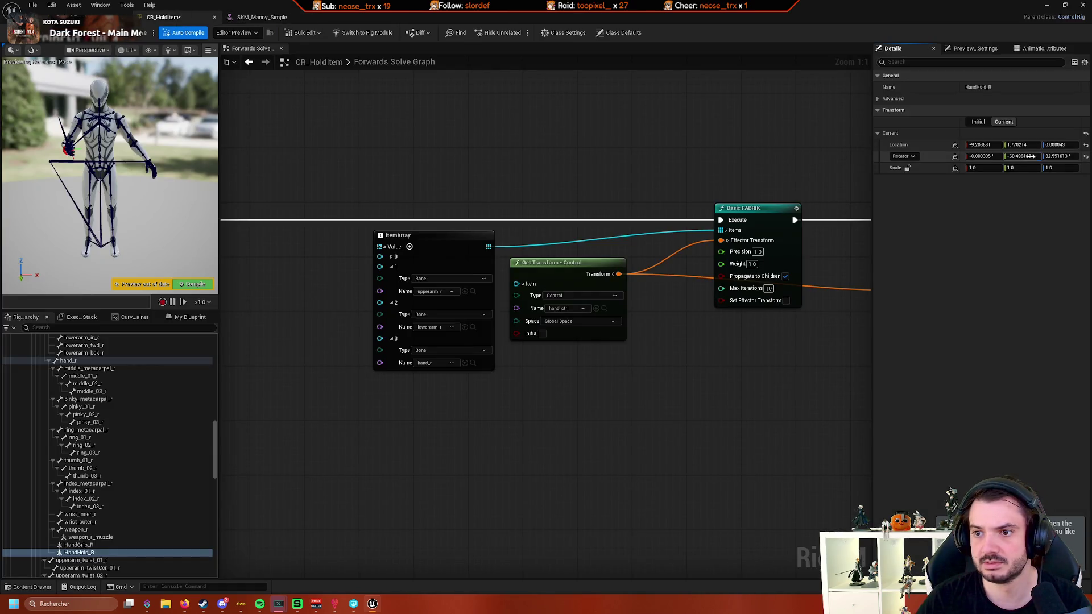
{"action": "key", "text": "Return"}
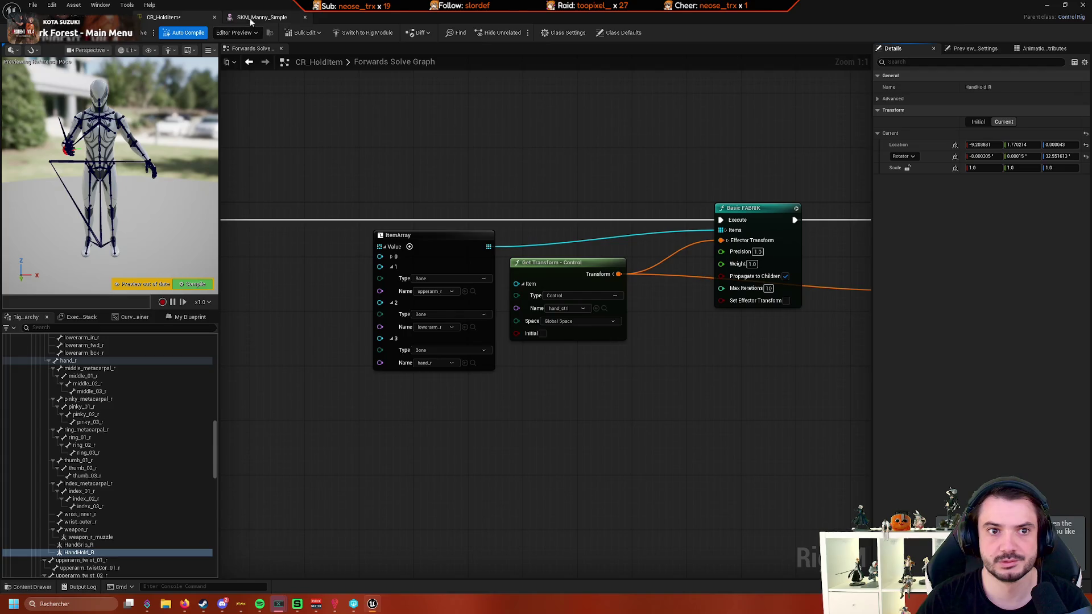
{"action": "left_click", "coordinate": [262, 17]}
{"action": "left_click", "coordinate": [1064, 389]}
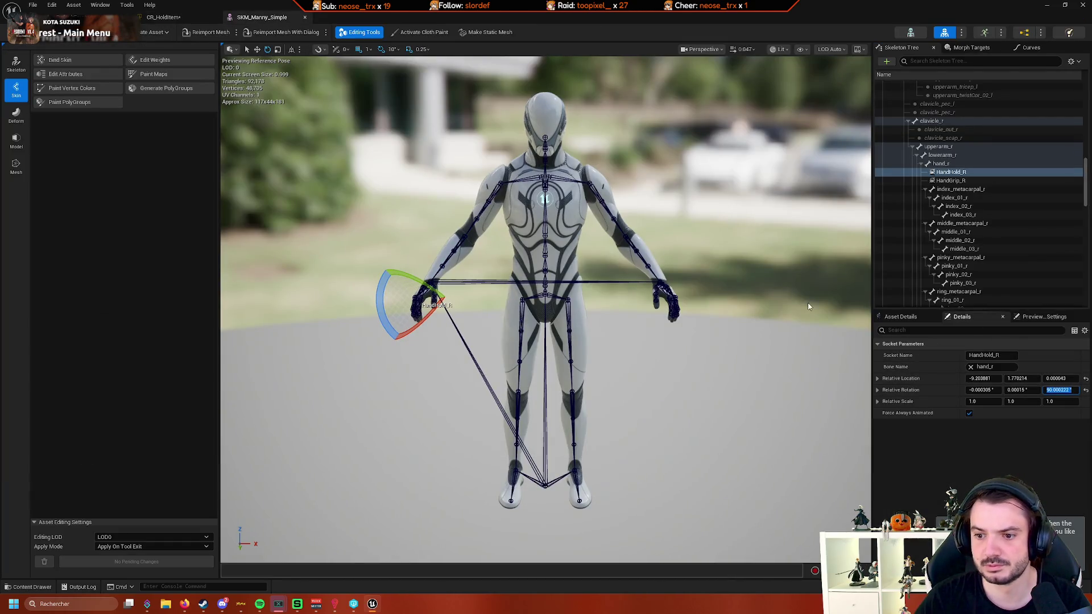
{"action": "left_click", "coordinate": [164, 17]}
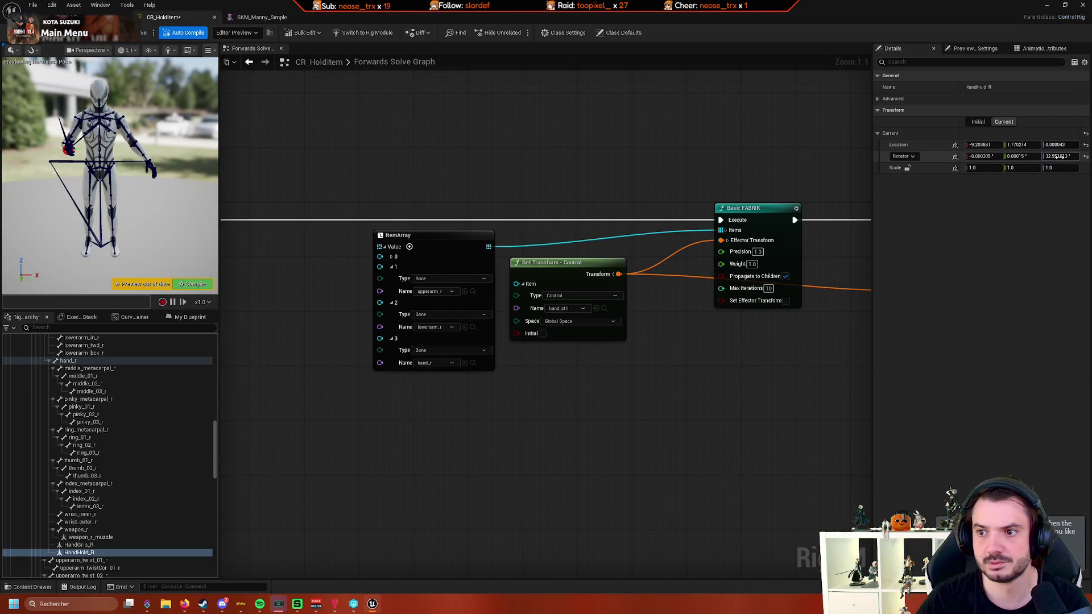
{"action": "key", "text": "Return"}
- Compile the rig and select HandHold_R, comparing its initial and current transforms
{"action": "mouse_move", "coordinate": [69, 166]}
{"action": "left_mouse_down"}
{"action": "mouse_move", "coordinate": [108, 136]}
{"action": "mouse_move", "coordinate": [179, 234]}
{"action": "left_mouse_up"}
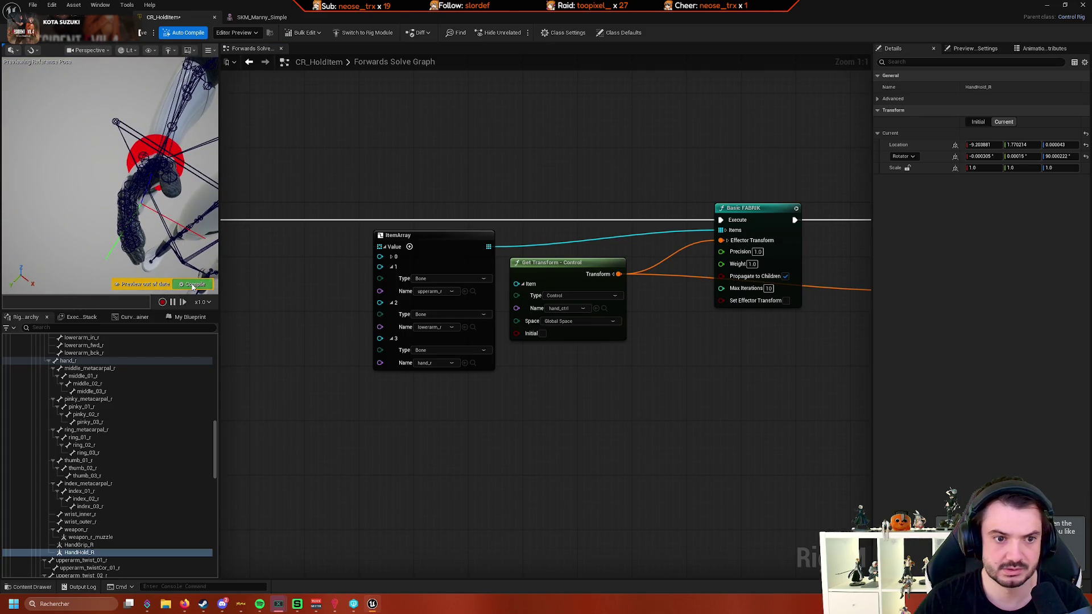
{"action": "left_click", "coordinate": [184, 285]}
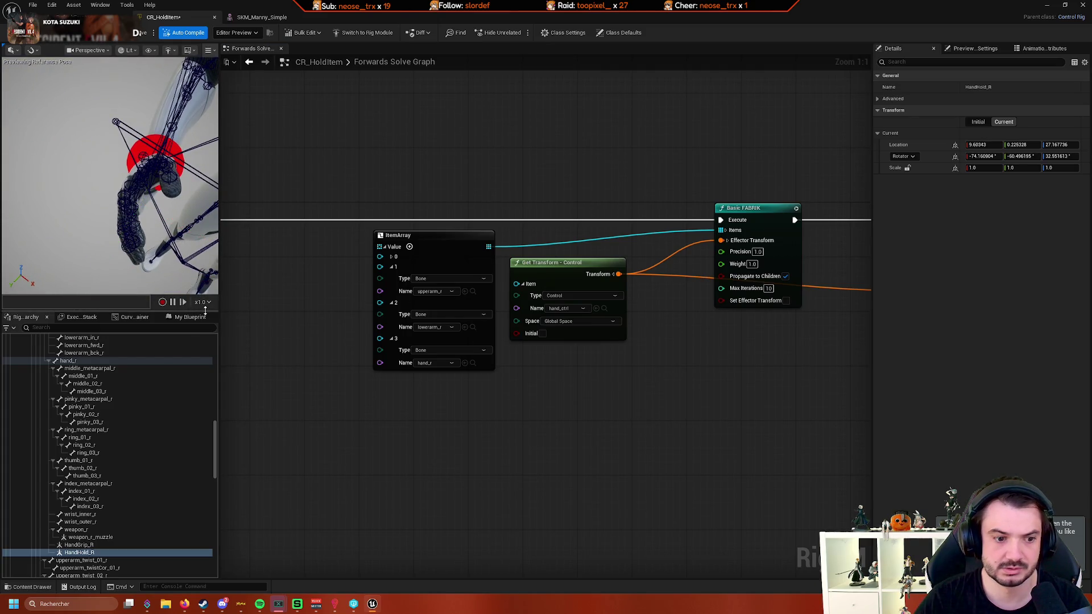
{"action": "left_click", "coordinate": [105, 551]}
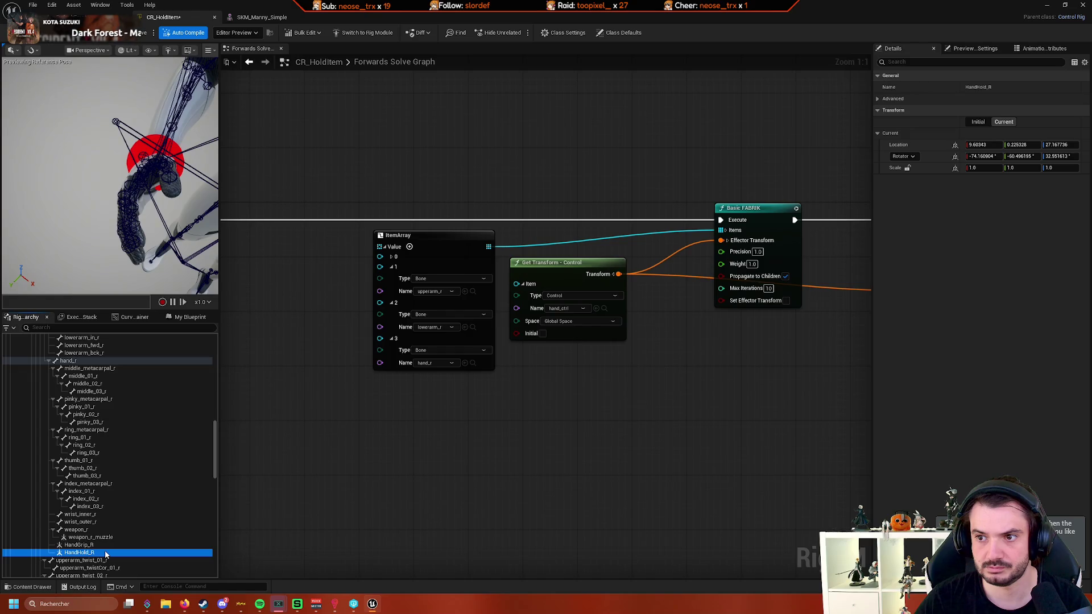
{"action": "left_click", "coordinate": [978, 122]}
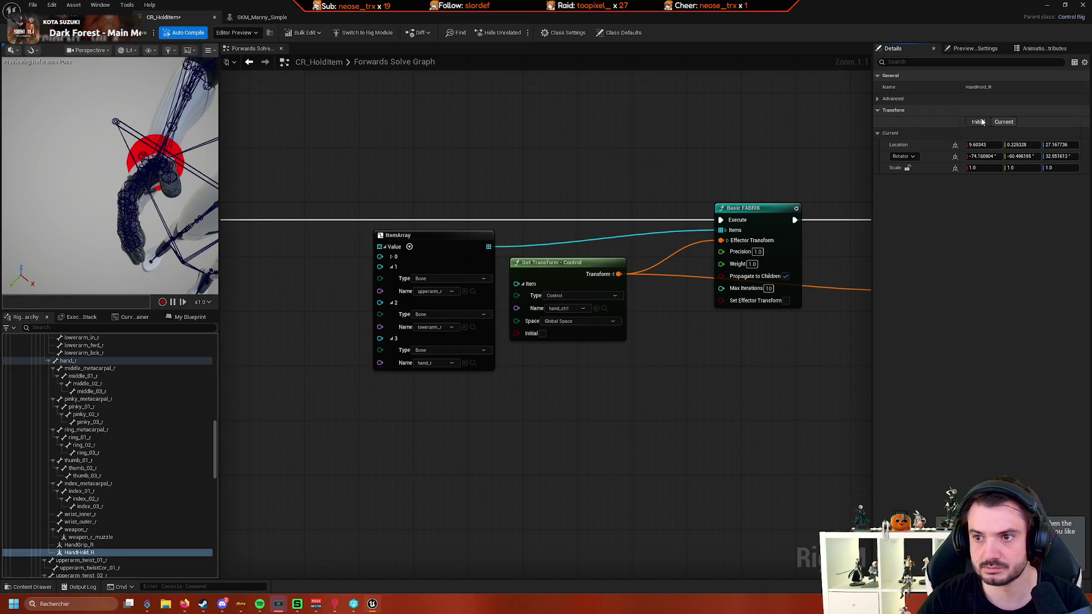
{"action": "left_click", "coordinate": [1004, 121]}
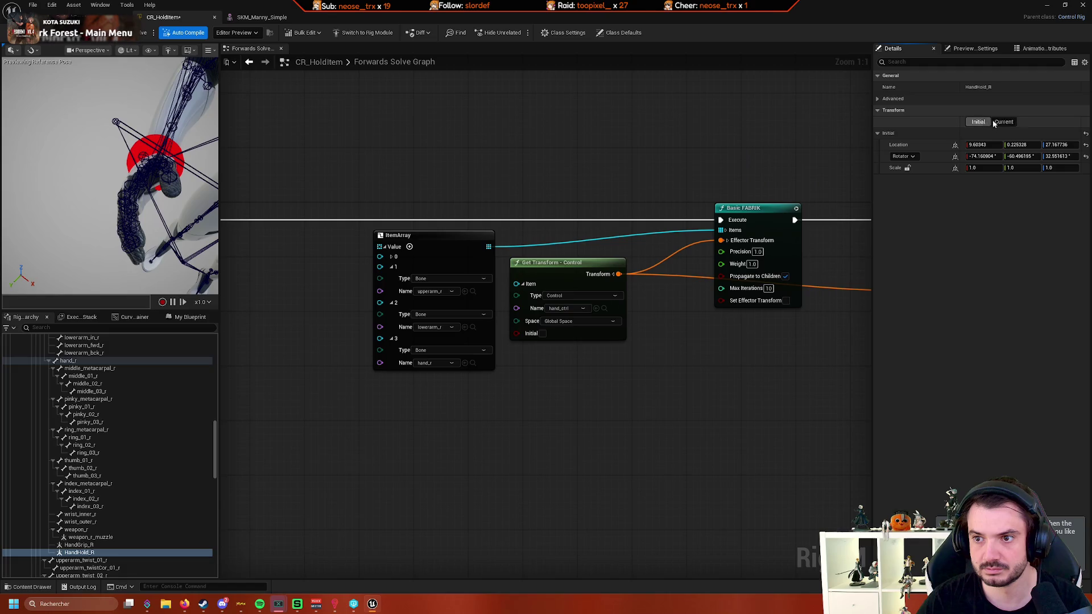
{"action": "left_click", "coordinate": [171, 552]}
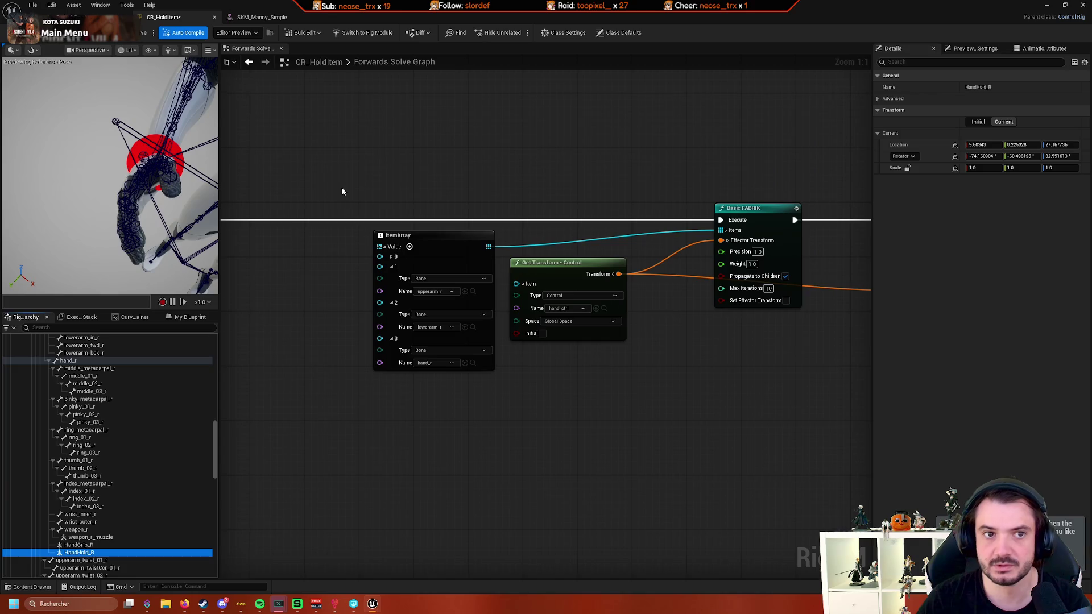
- Paste the socket's location X of -9.203881 into HandHold_R's current Location X
{"action": "left_click", "coordinate": [274, 17]}
{"action": "left_click", "coordinate": [994, 378]}
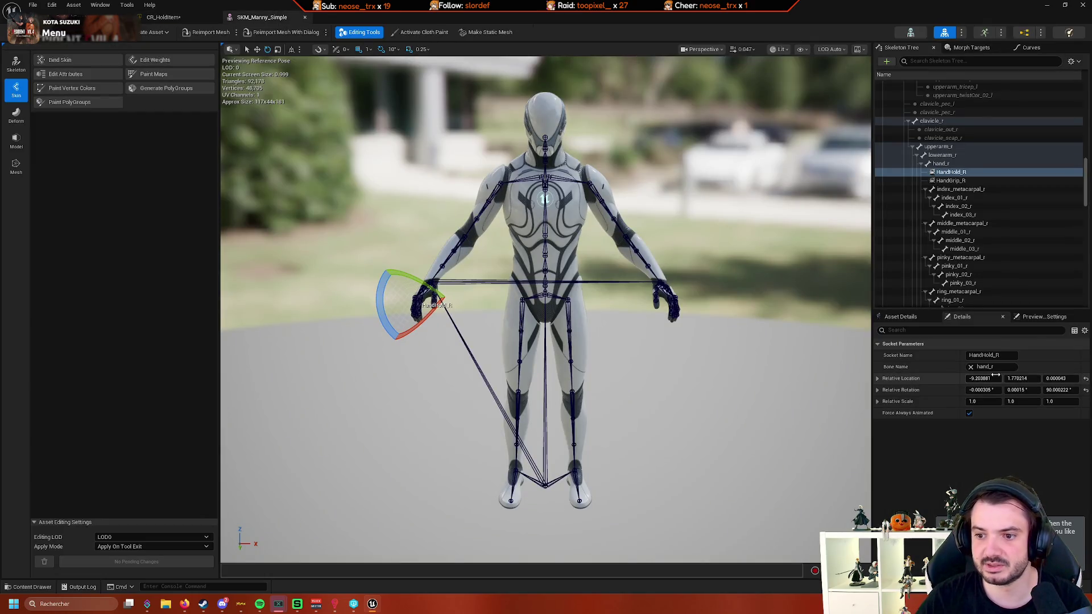
{"action": "left_click", "coordinate": [163, 16]}
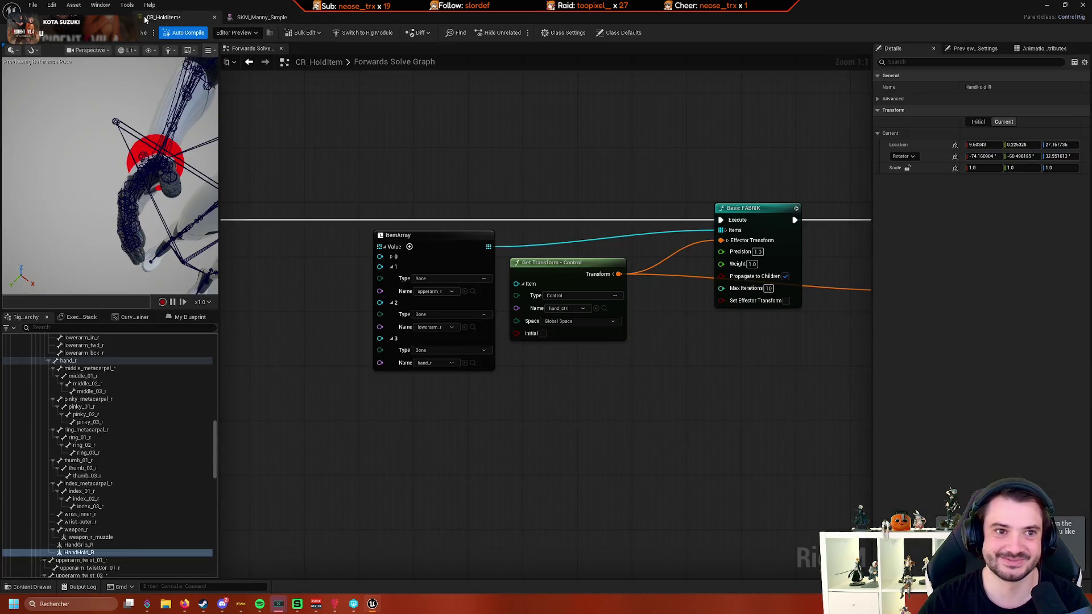
{"action": "left_click", "coordinate": [279, 17]}
{"action": "left_click", "coordinate": [163, 16]}
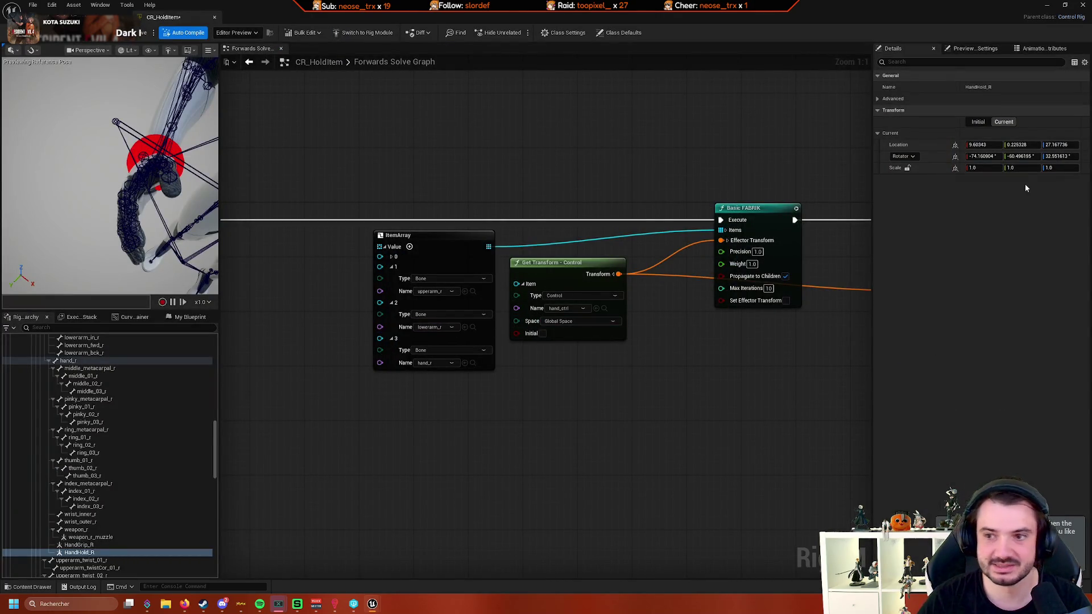
{"action": "left_click", "coordinate": [982, 144]}
{"action": "key", "text": "ctrl+v"}
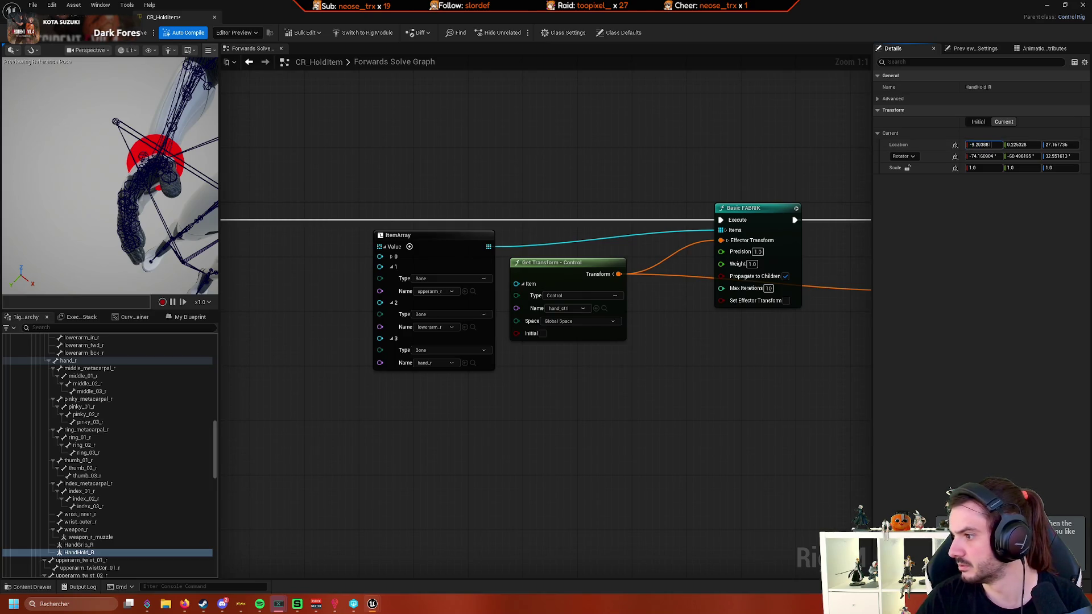
- Commit HandHold_R's current location X -9.203881 and enter Y 1.770214
{"action": "key", "text": "Return"}
{"action": "left_click", "coordinate": [1021, 145]}
{"action": "type", "text": "1.770214"}
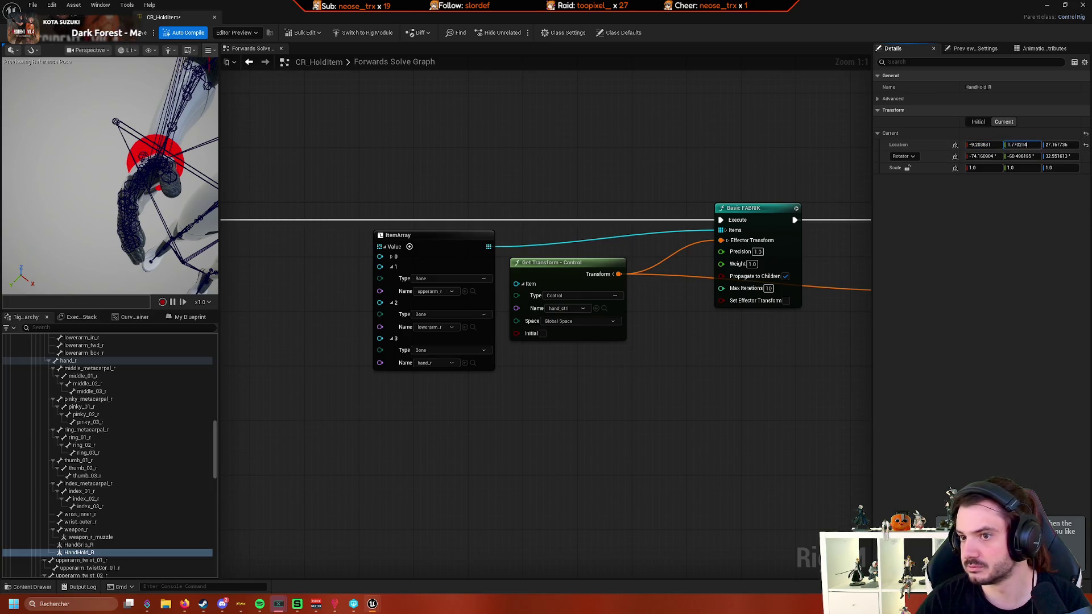
- Set HandHold_R's initial location to -9.203881, 1.770214, 0.000043
{"action": "left_click", "coordinate": [978, 121]}
{"action": "left_click", "coordinate": [978, 122]}
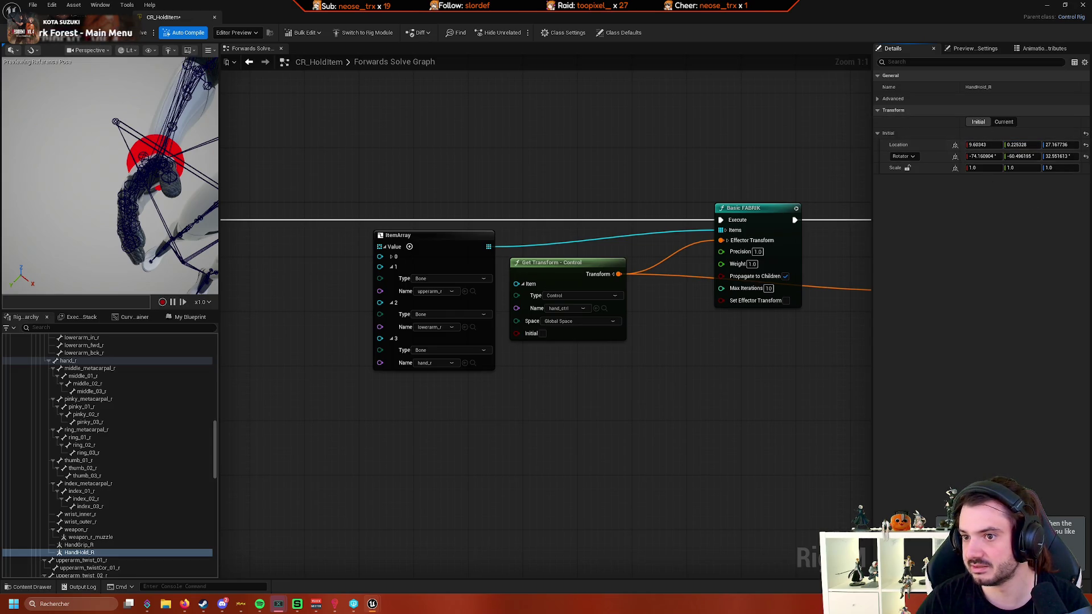
{"action": "left_click", "coordinate": [982, 144]}
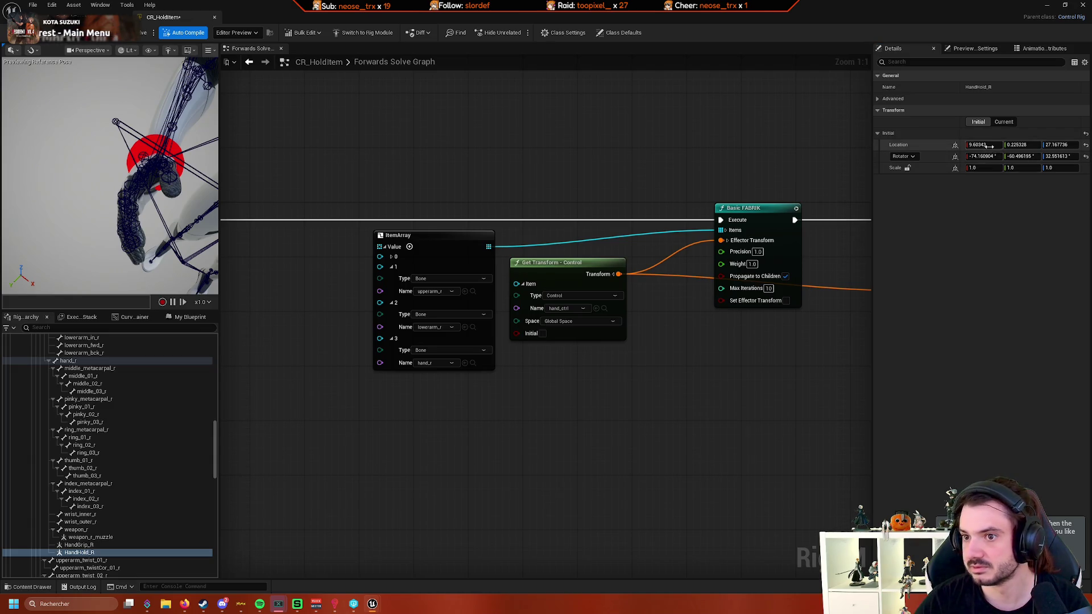
{"action": "key", "text": "ctrl+v"}
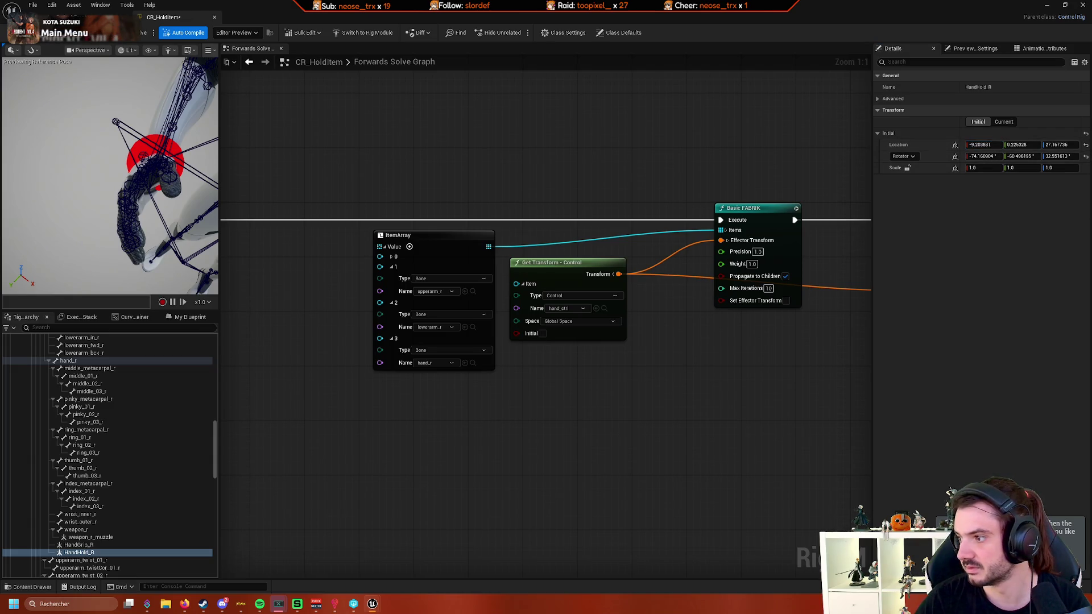
{"action": "left_click", "coordinate": [1022, 144]}
{"action": "type", "text": "1.770214"}
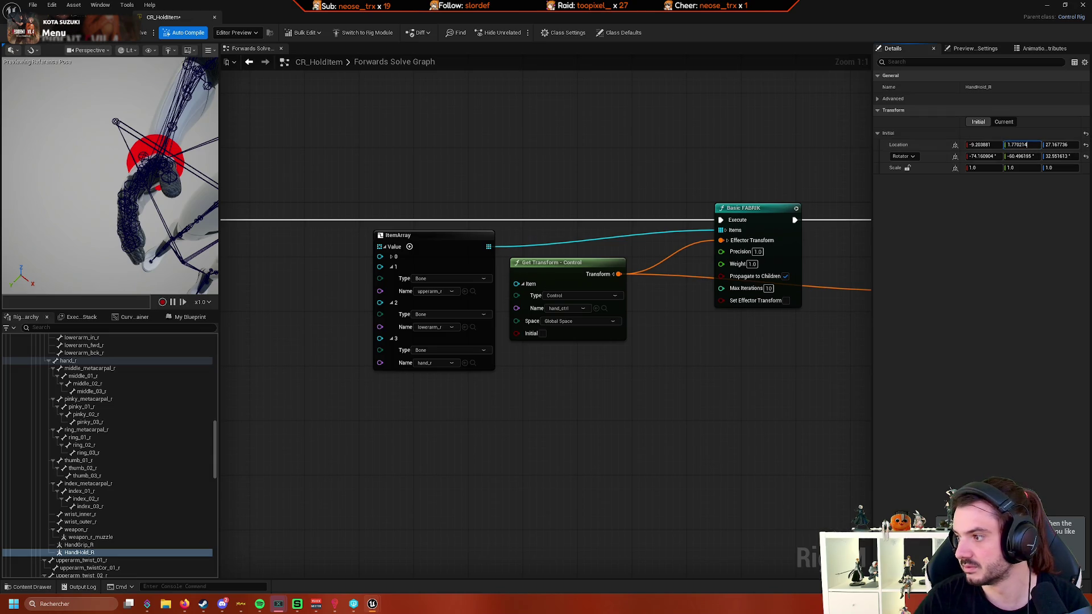
{"action": "left_click", "coordinate": [1059, 144]}
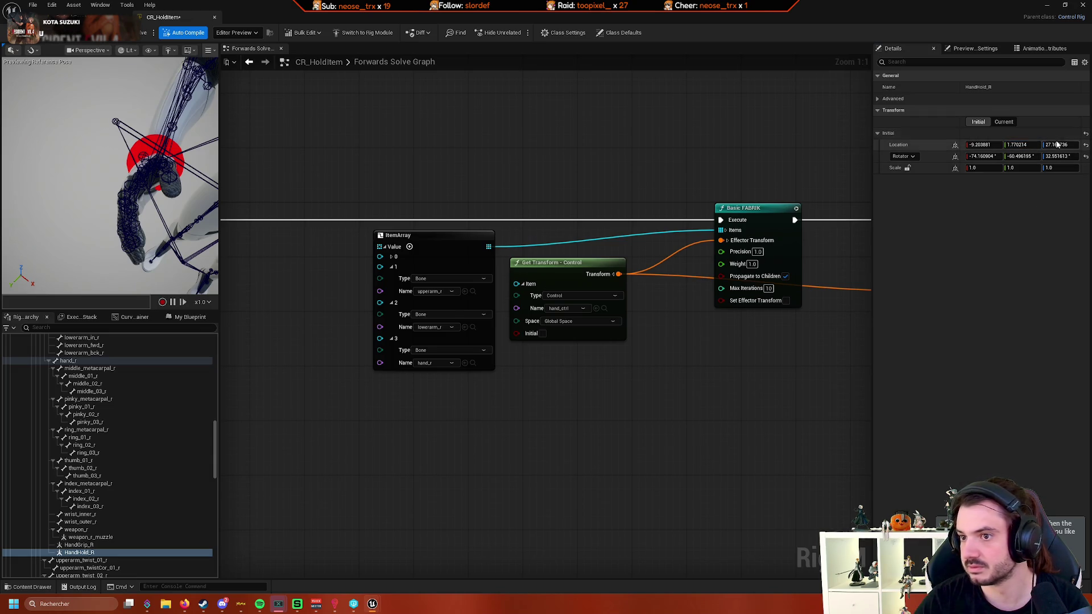
{"action": "key", "text": "ctrl+v"}
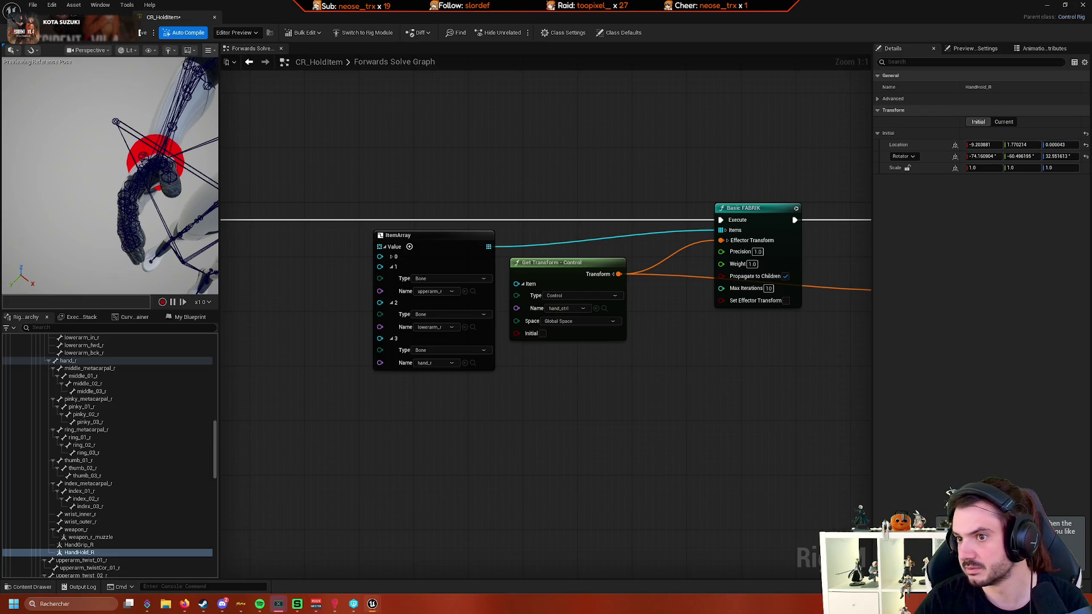
- Set HandHold_R's initial rotation to -0.000305, 0.00015, 90.000222 and save the rig
{"action": "left_click", "coordinate": [984, 156]}
{"action": "type", "text": "-0.000305"}
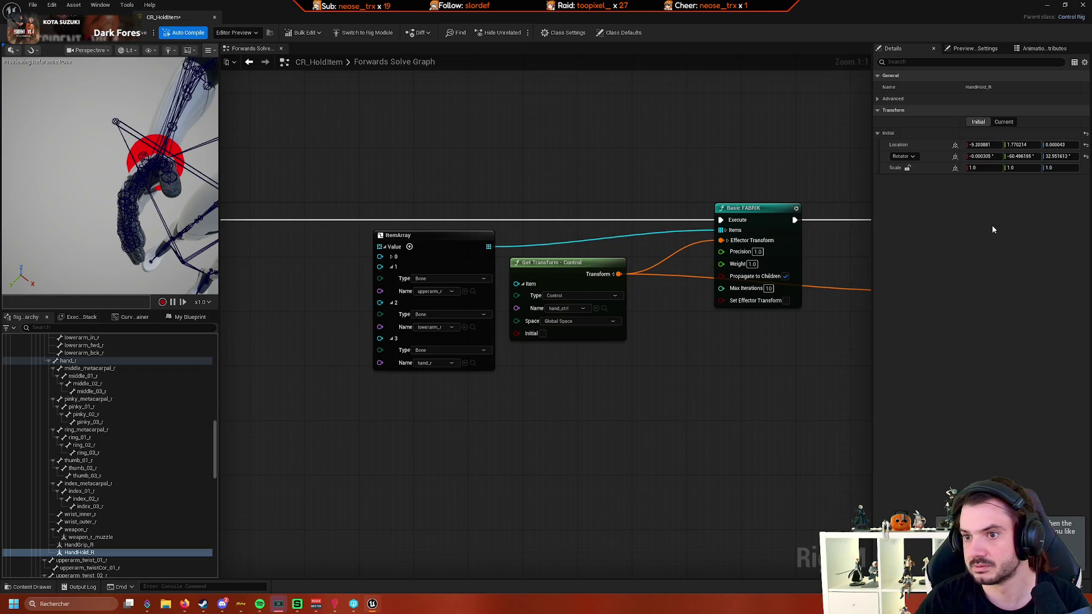
{"action": "left_click", "coordinate": [1020, 156]}
{"action": "key", "text": "ctrl+v"}
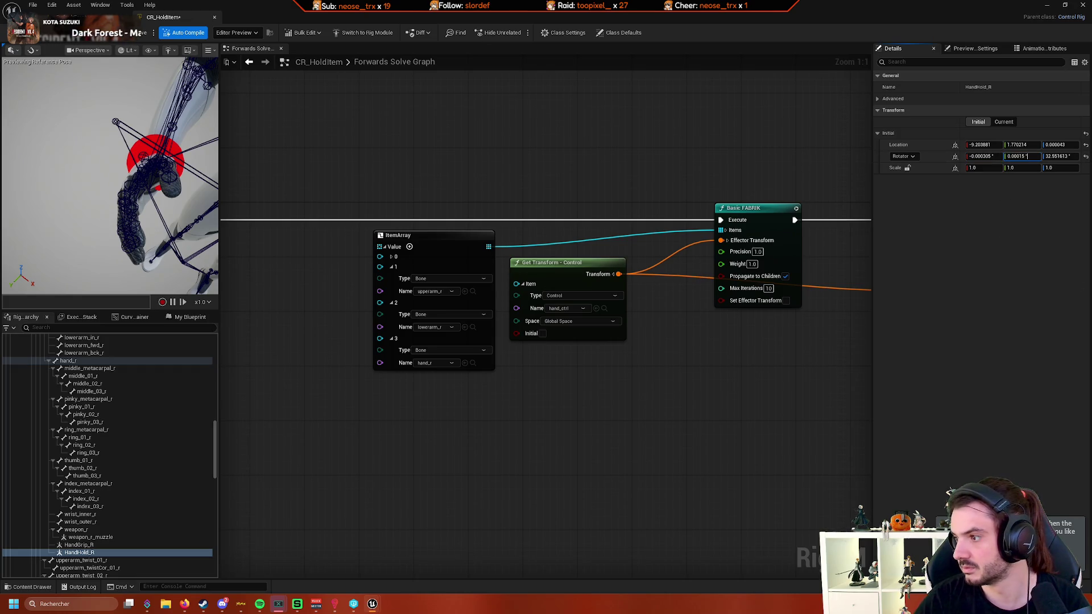
{"action": "left_click", "coordinate": [1060, 156]}
{"action": "key", "text": "ctrl+v"}
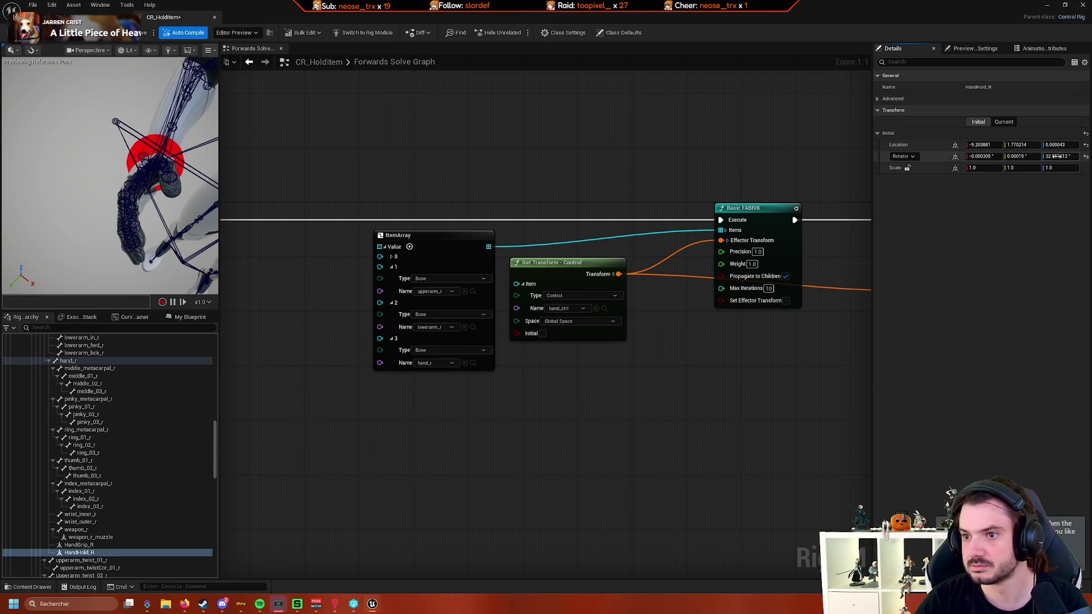
{"action": "key", "text": "Return"}
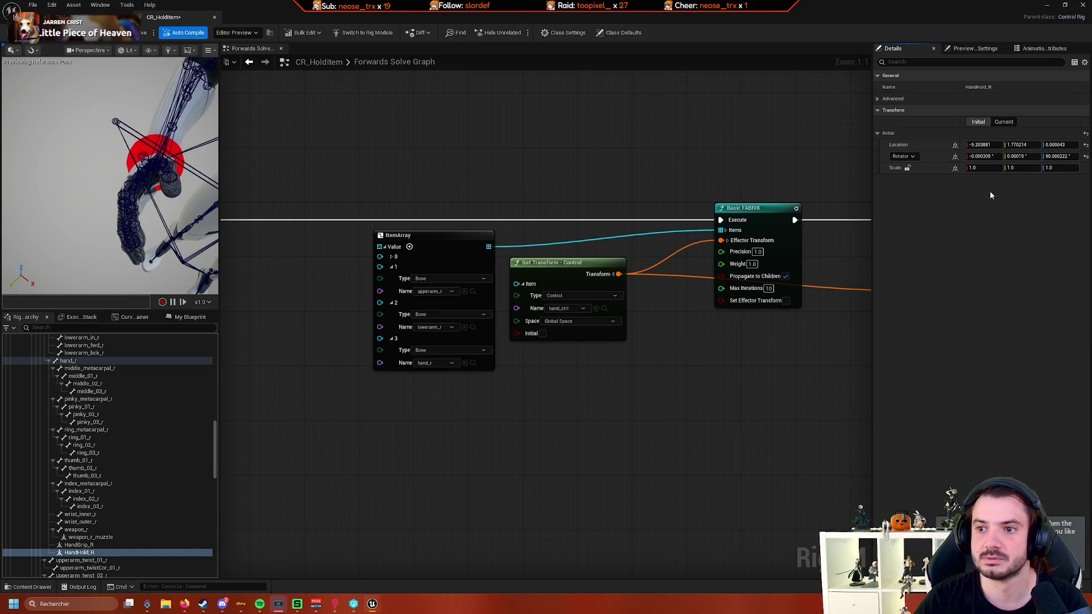
{"action": "key", "text": "ctrl+s"}
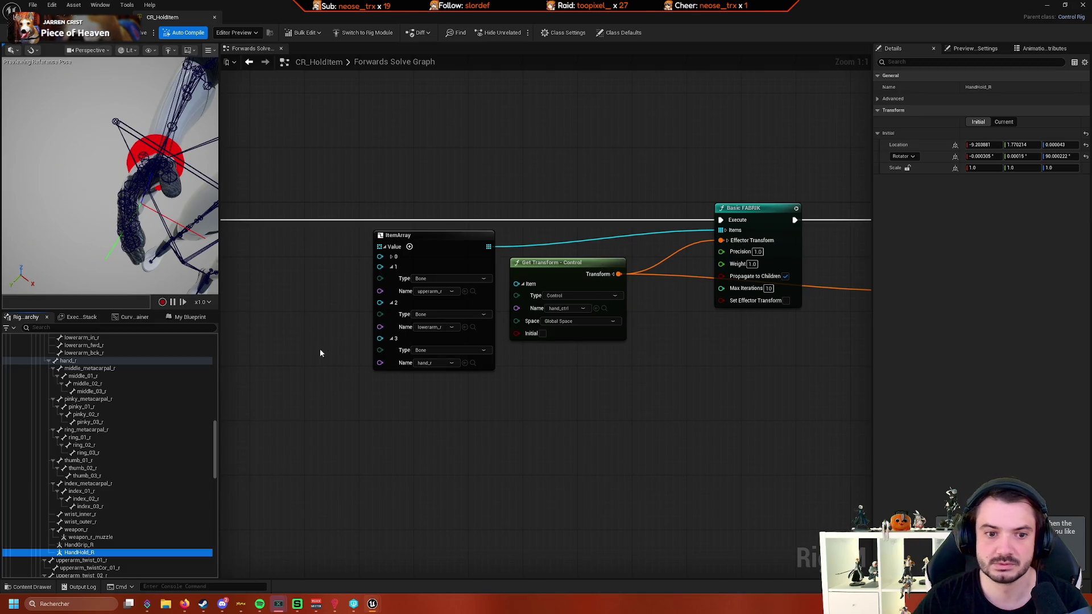
{"action": "left_click", "coordinate": [1003, 121]}
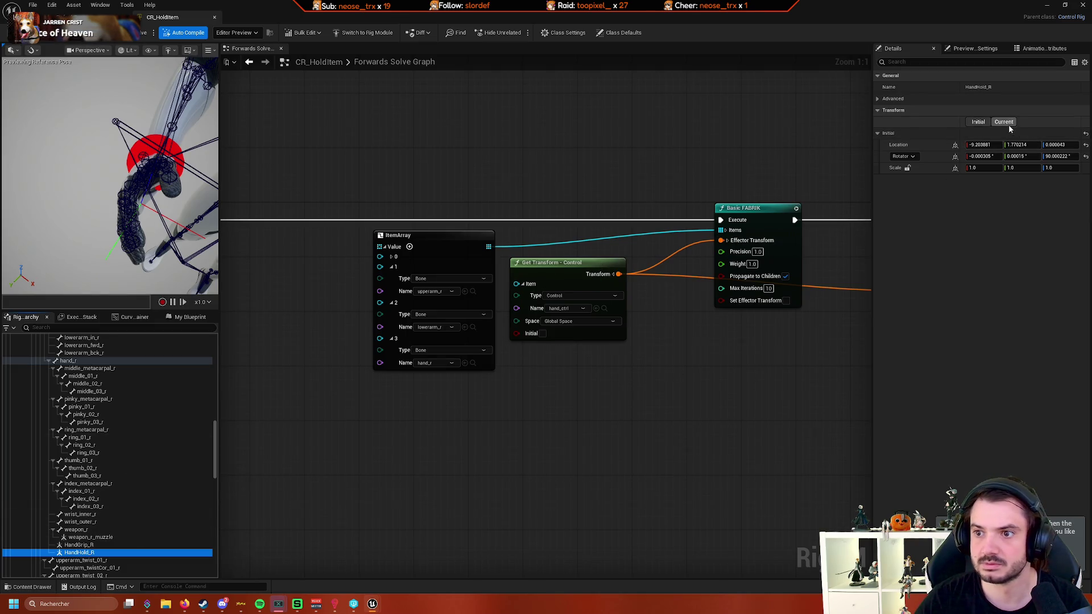
{"action": "left_click", "coordinate": [979, 122]}
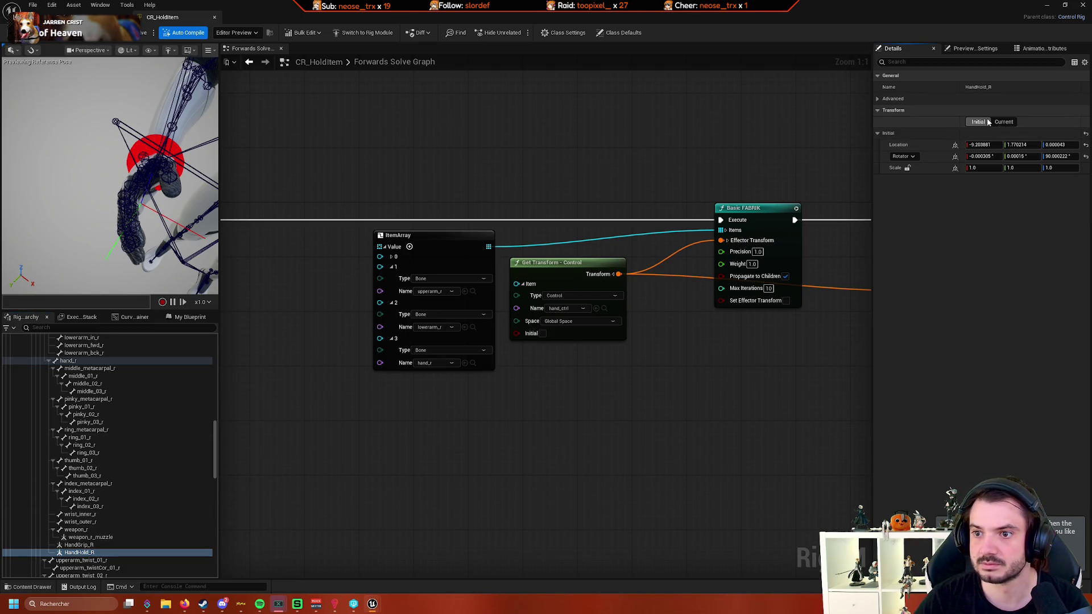
{"action": "right_click", "coordinate": [73, 554]}
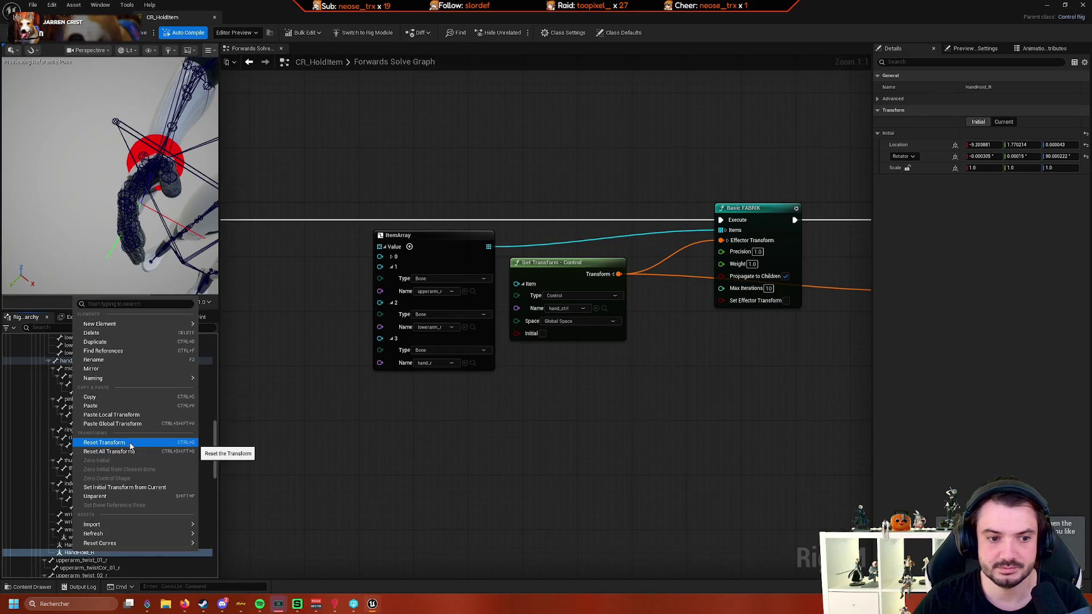
{"action": "left_click", "coordinate": [369, 458]}
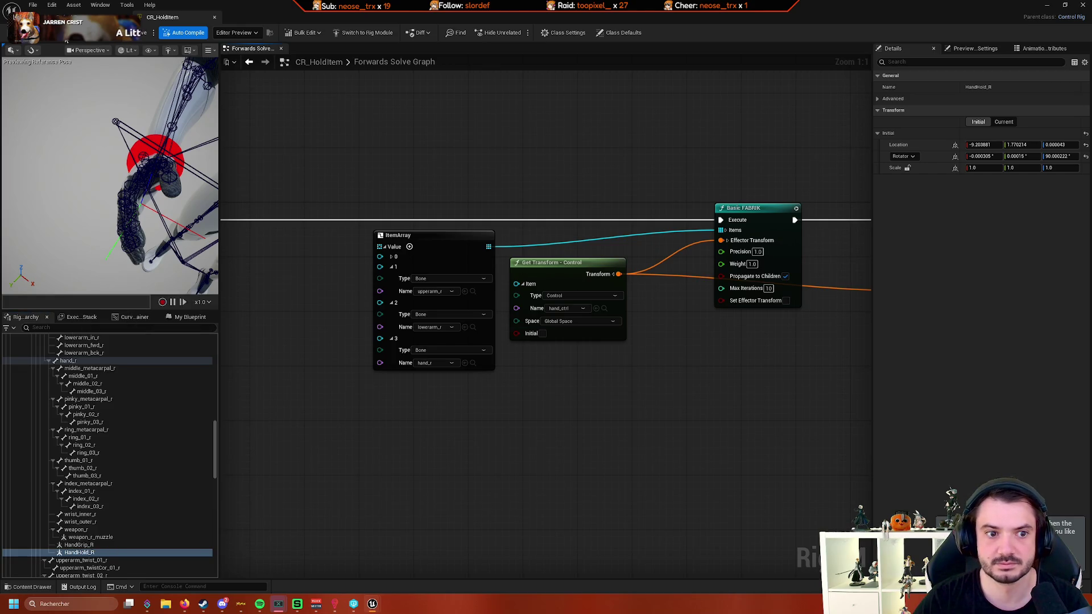
{"action": "left_click", "coordinate": [96, 537]}
{"action": "left_click", "coordinate": [98, 544]}
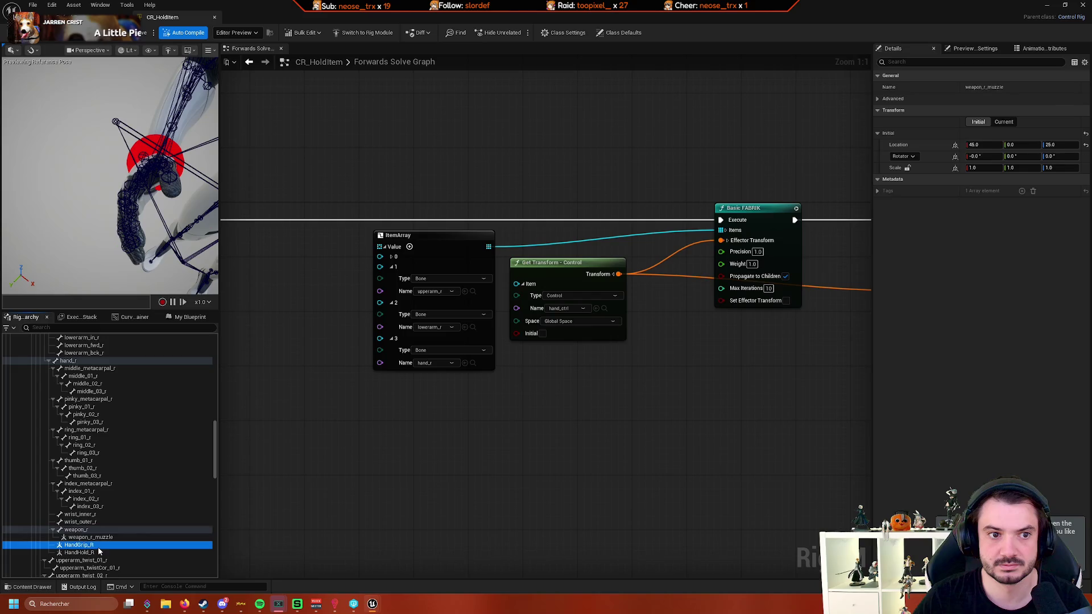
{"action": "left_click", "coordinate": [98, 552]}
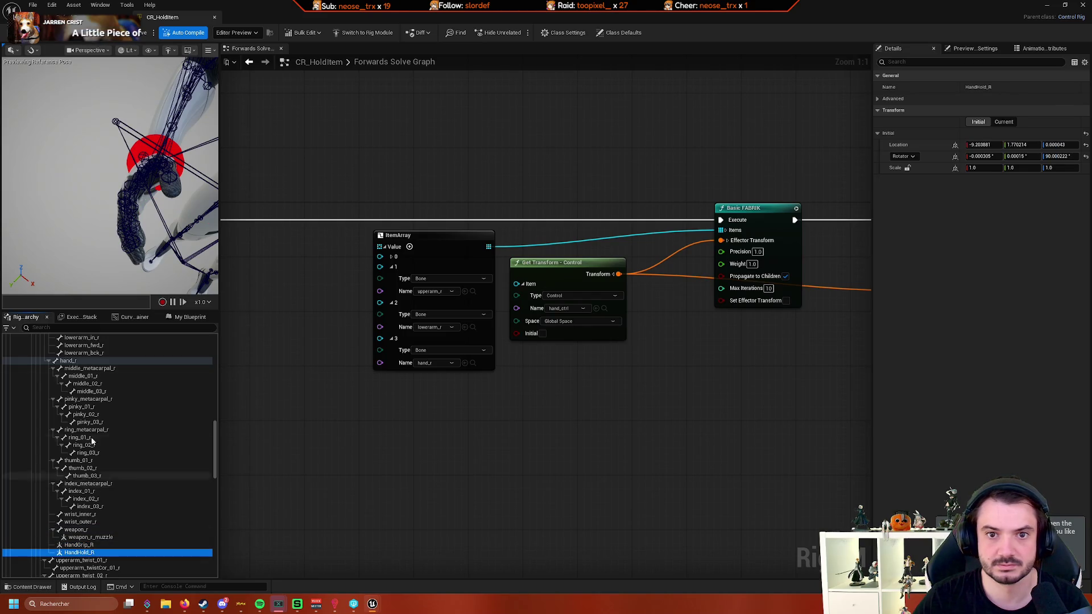
{"action": "left_click_drag", "start_coordinate": [85, 132], "coordinate": [116, 151]}
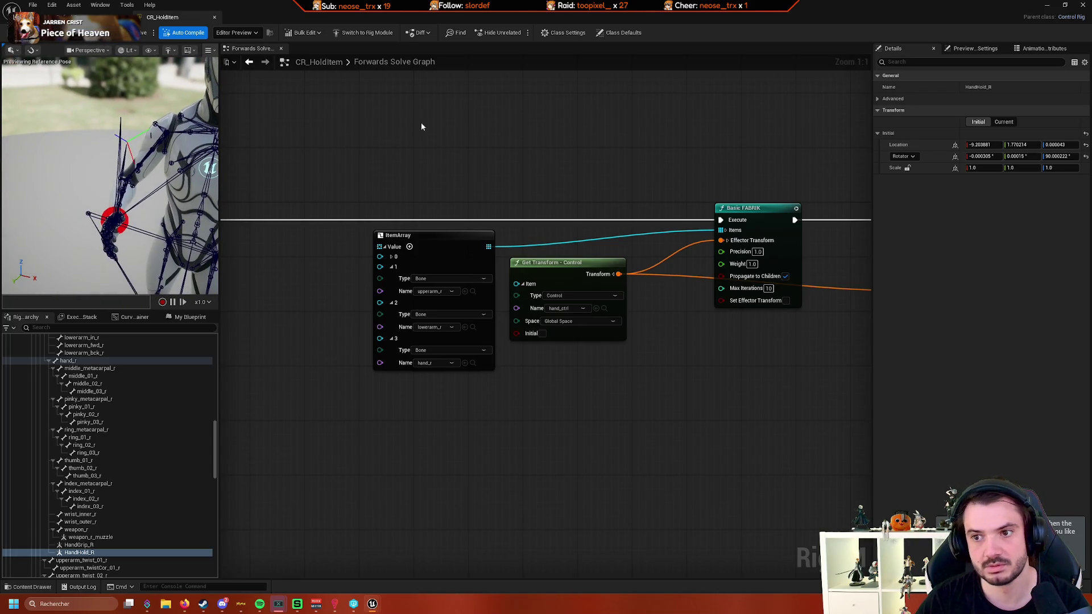
{"action": "left_click", "coordinate": [1003, 122]}
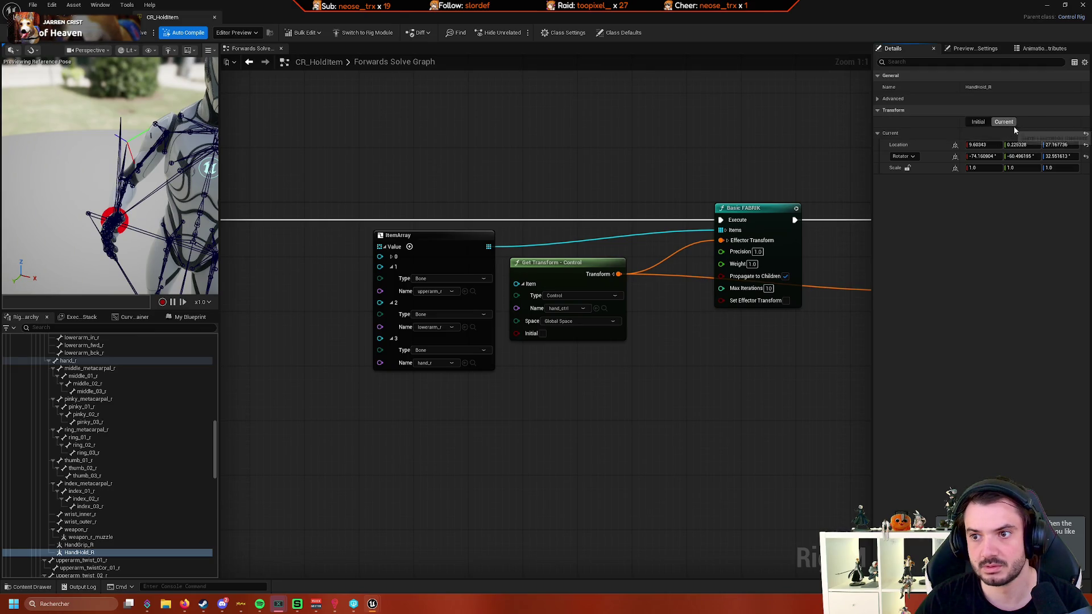
{"action": "left_click", "coordinate": [1086, 146]}
{"action": "left_click", "coordinate": [981, 124]}
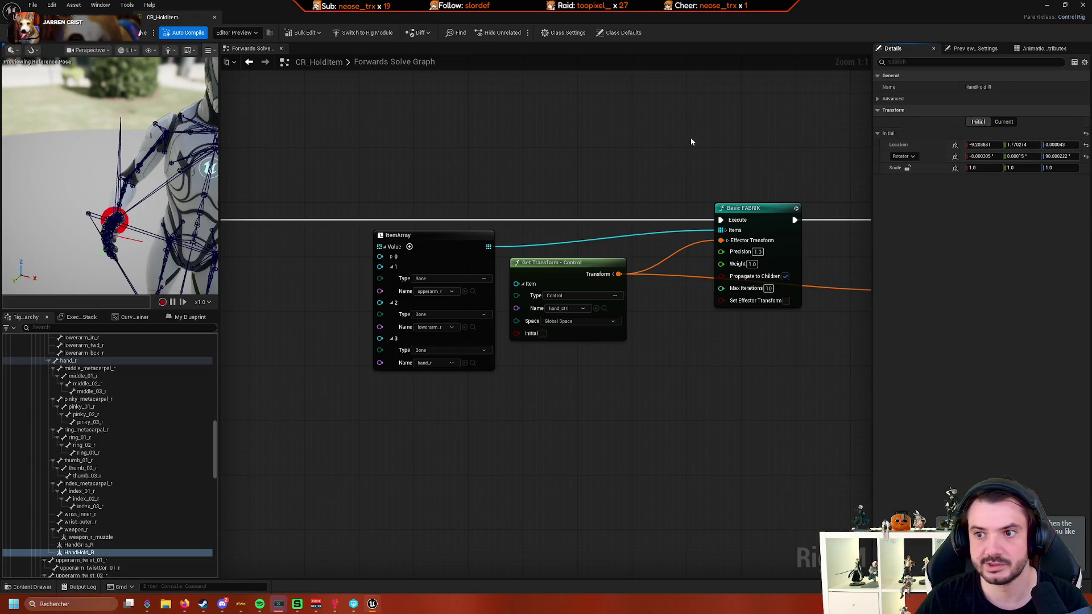
{"action": "left_click", "coordinate": [988, 122]}
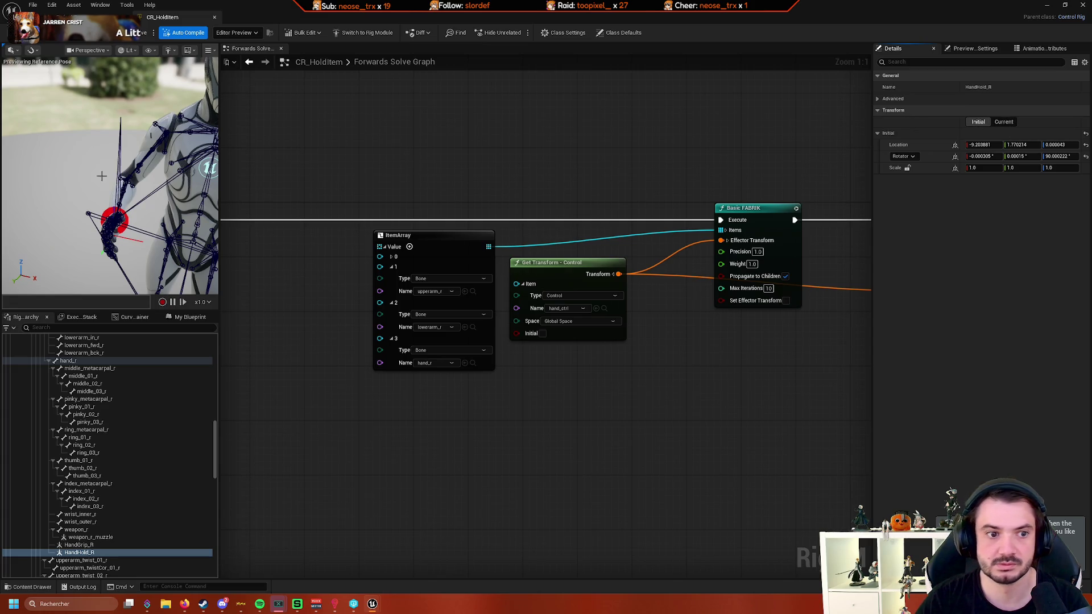
{"action": "mouse_move", "coordinate": [102, 176]}
{"action": "left_mouse_down"}
{"action": "mouse_move", "coordinate": [120, 145]}
{"action": "mouse_move", "coordinate": [114, 155]}
{"action": "left_mouse_up"}
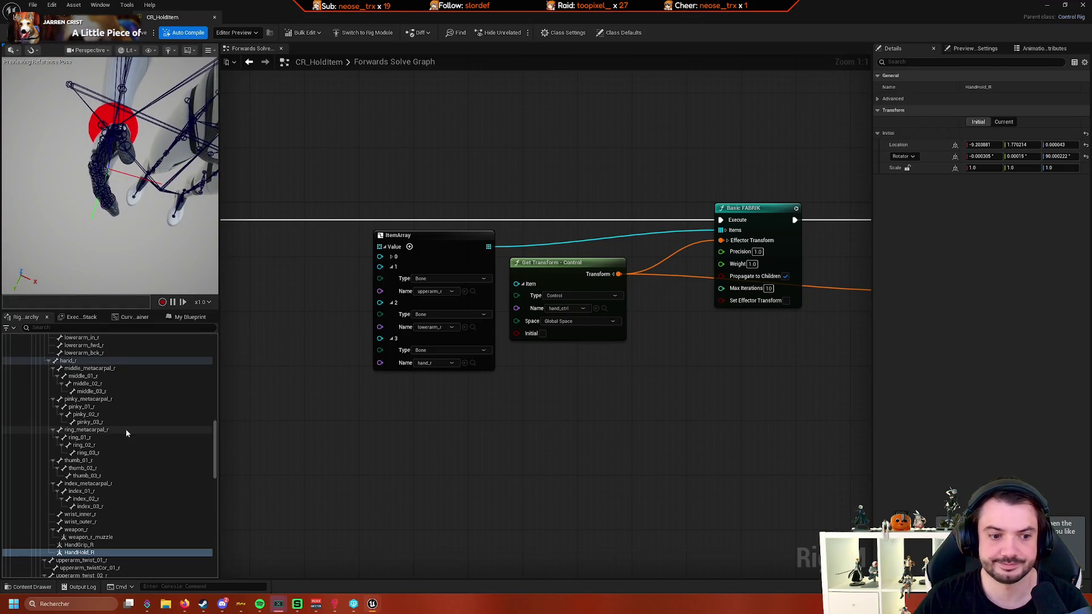
- Create a new control named item_ctrl and parent it under the HandHold_R null
{"action": "right_click", "coordinate": [91, 552]}
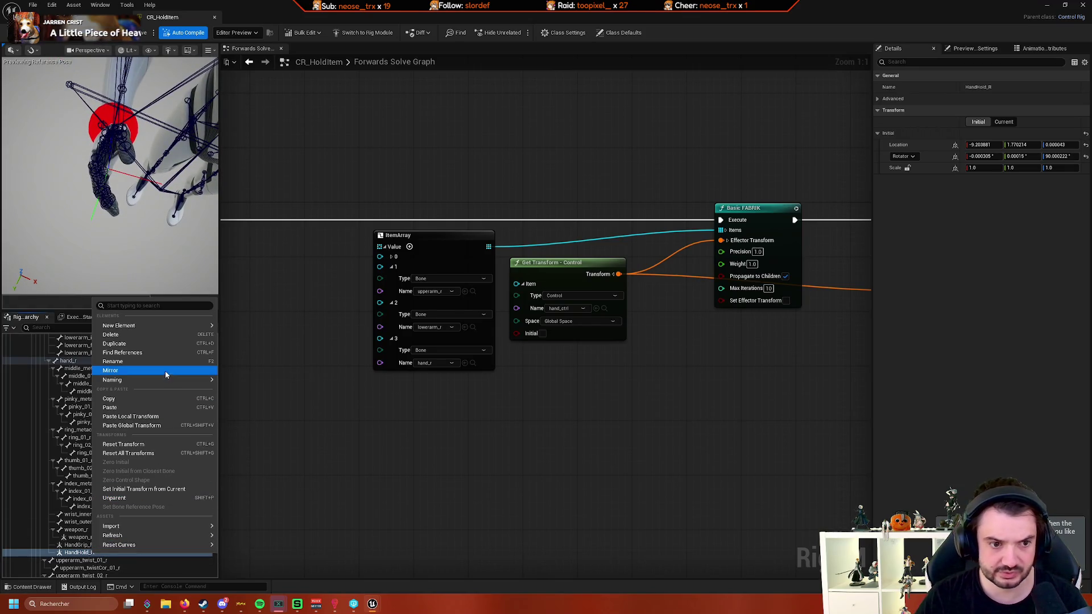
{"action": "mouse_move", "coordinate": [154, 325]}
{"action": "left_click", "coordinate": [250, 332]}
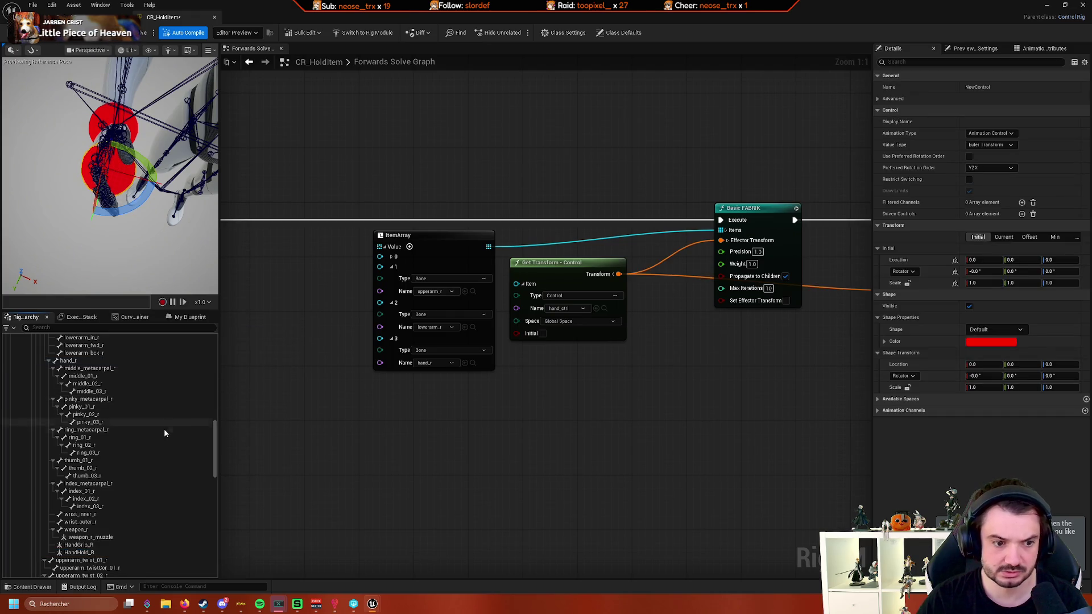
{"action": "scroll", "coordinate": [161, 436], "scroll_direction": "up", "scroll_amount": 15}
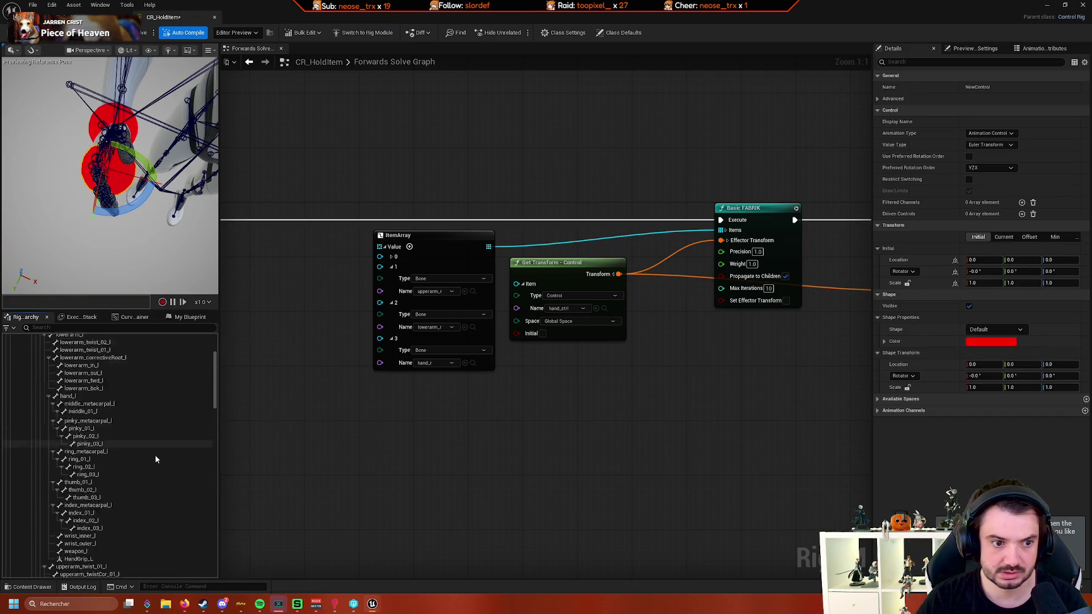
{"action": "scroll", "coordinate": [155, 458], "scroll_direction": "down", "scroll_amount": 15}
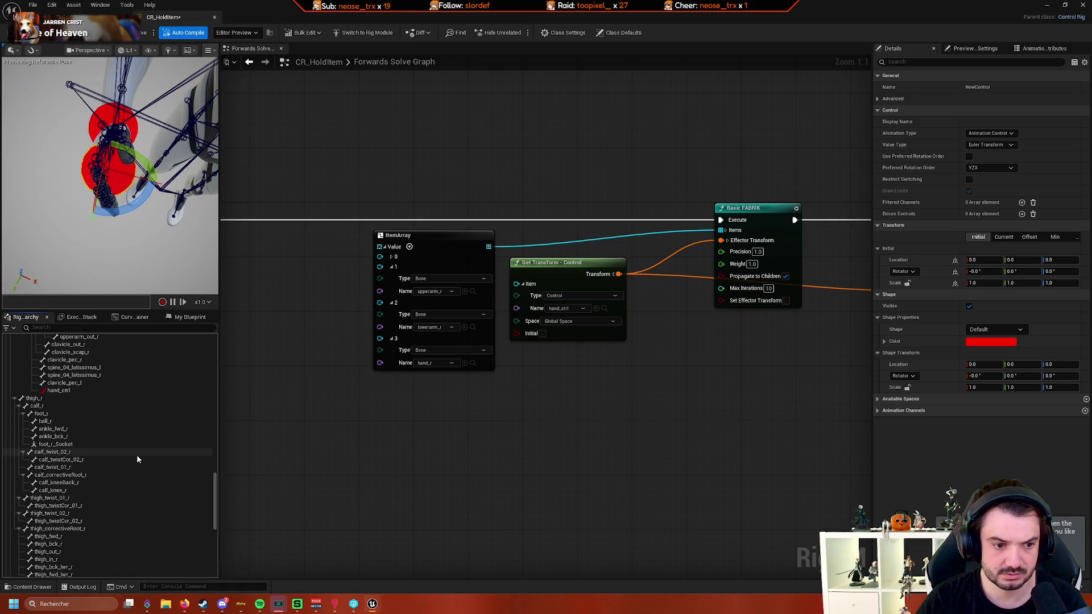
{"action": "scroll", "coordinate": [137, 458], "scroll_direction": "down", "scroll_amount": 10}
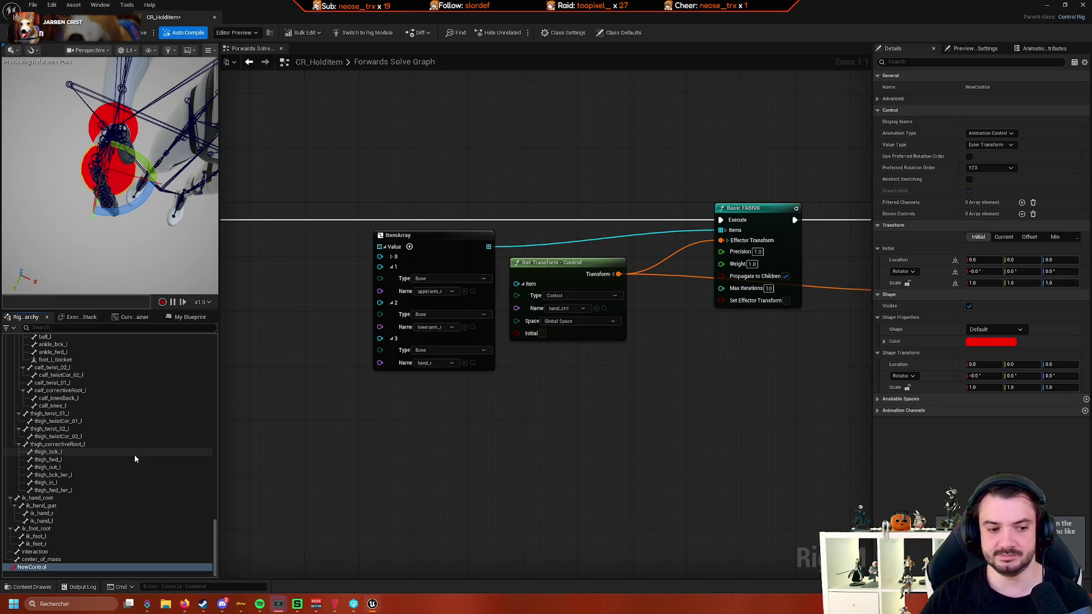
{"action": "key", "text": "F2"}
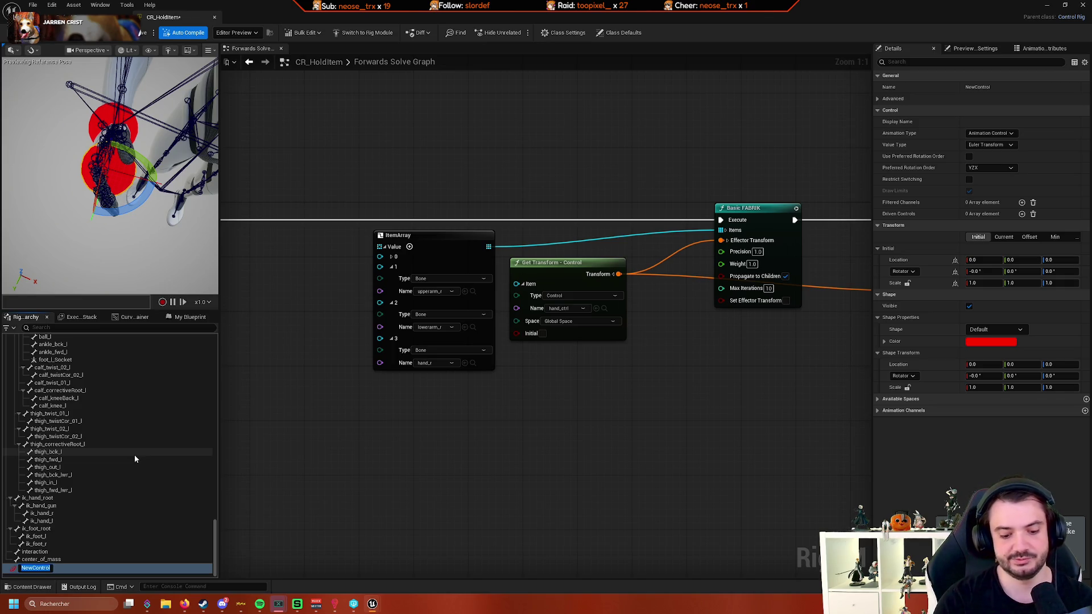
{"action": "type", "text": "Ik"}
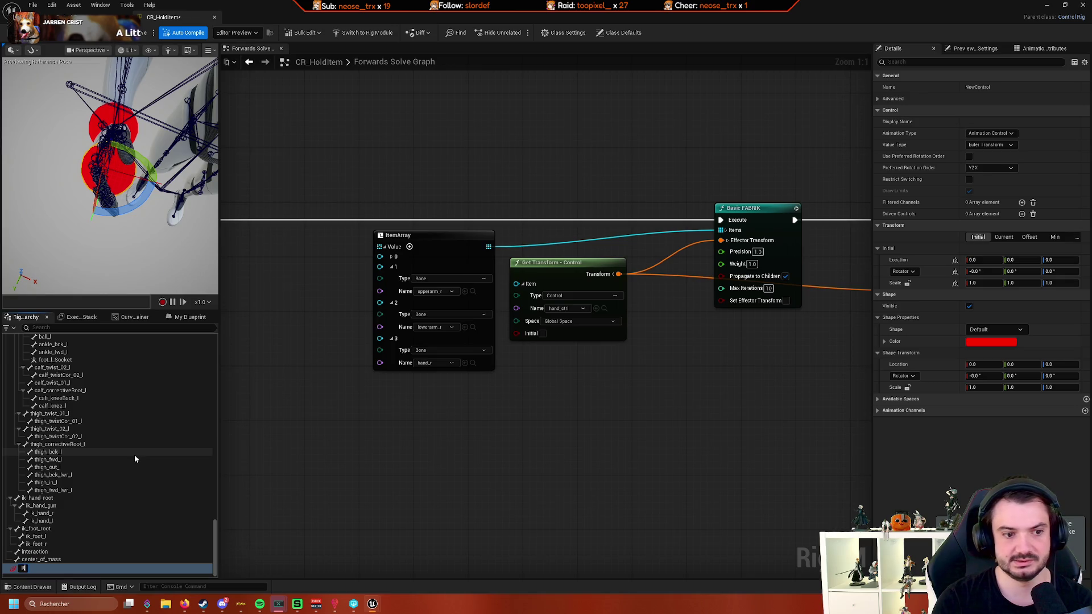
{"action": "key", "text": "BackSpace"}
{"action": "type", "text": "item_c"}
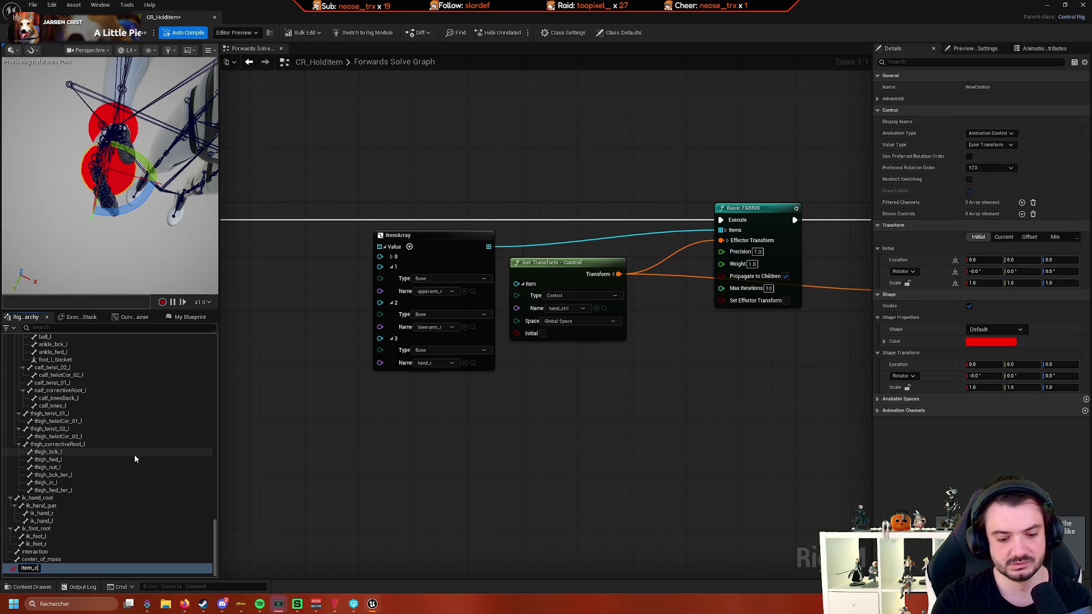
{"action": "type", "text": "trl"}
{"action": "key", "text": "Return"}
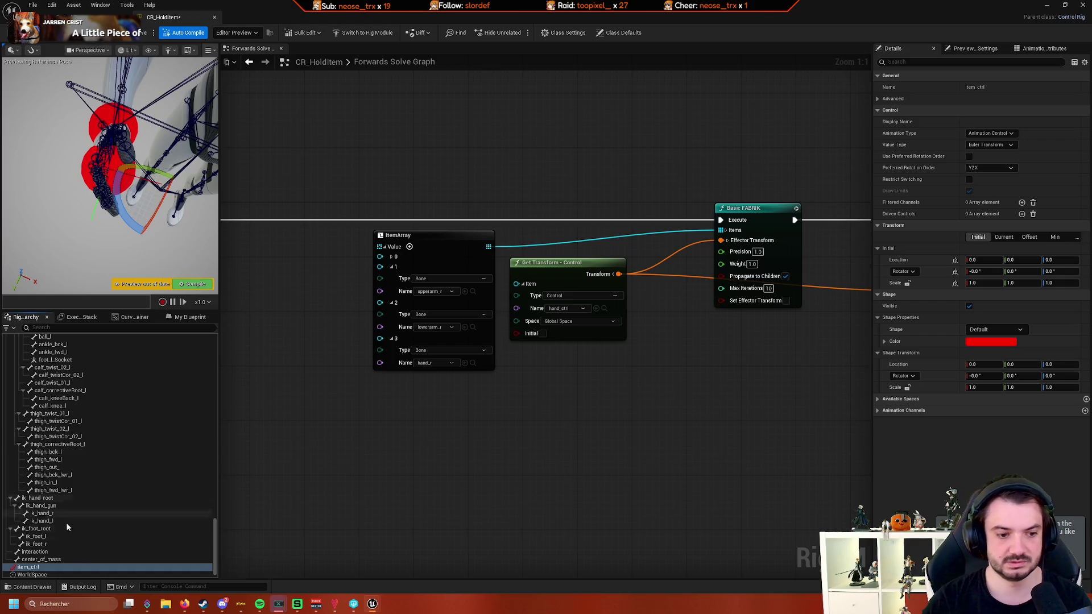
{"action": "mouse_move", "coordinate": [60, 569]}
{"action": "left_mouse_down"}
{"action": "mouse_move", "coordinate": [124, 360]}
{"action": "mouse_move", "coordinate": [145, 390]}
{"action": "mouse_move", "coordinate": [145, 420]}
{"action": "mouse_move", "coordinate": [122, 411]}
{"action": "mouse_move", "coordinate": [108, 477]}
{"action": "left_mouse_up"}
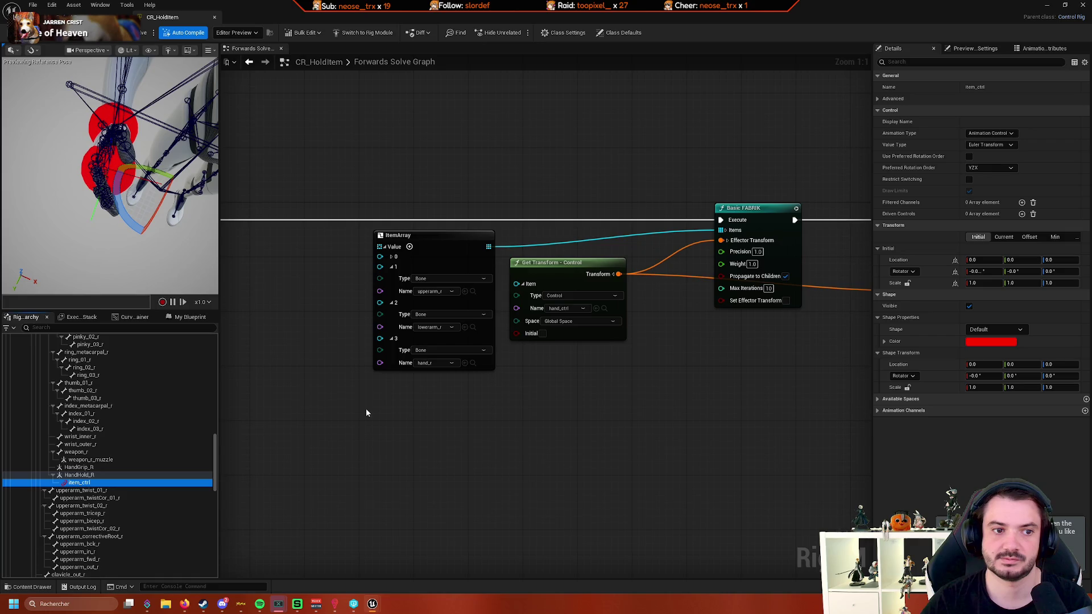
{"action": "left_click", "coordinate": [94, 475]}
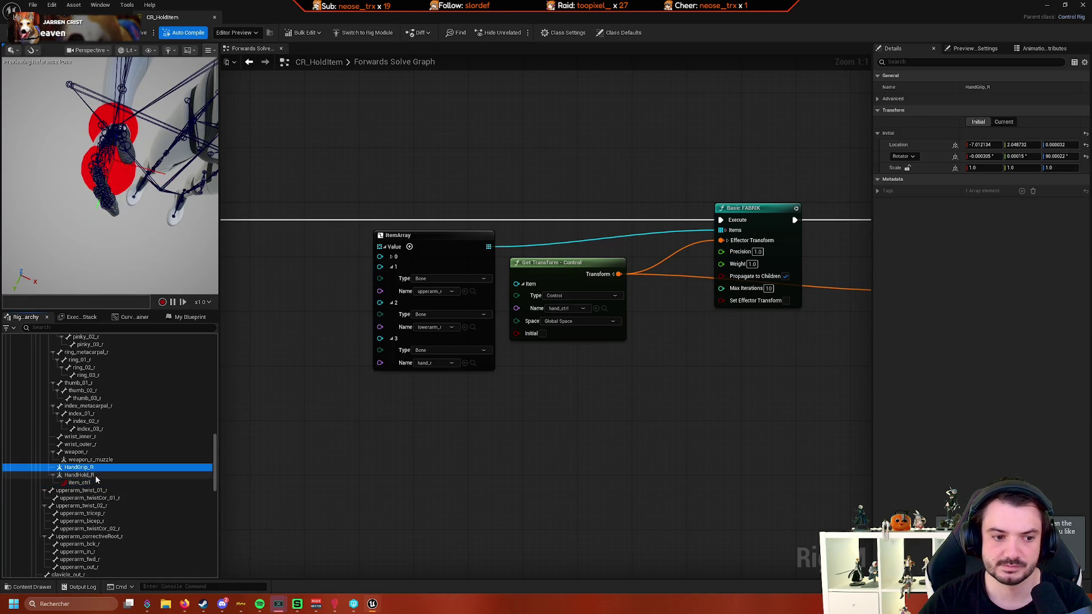
{"action": "left_click", "coordinate": [94, 483]}
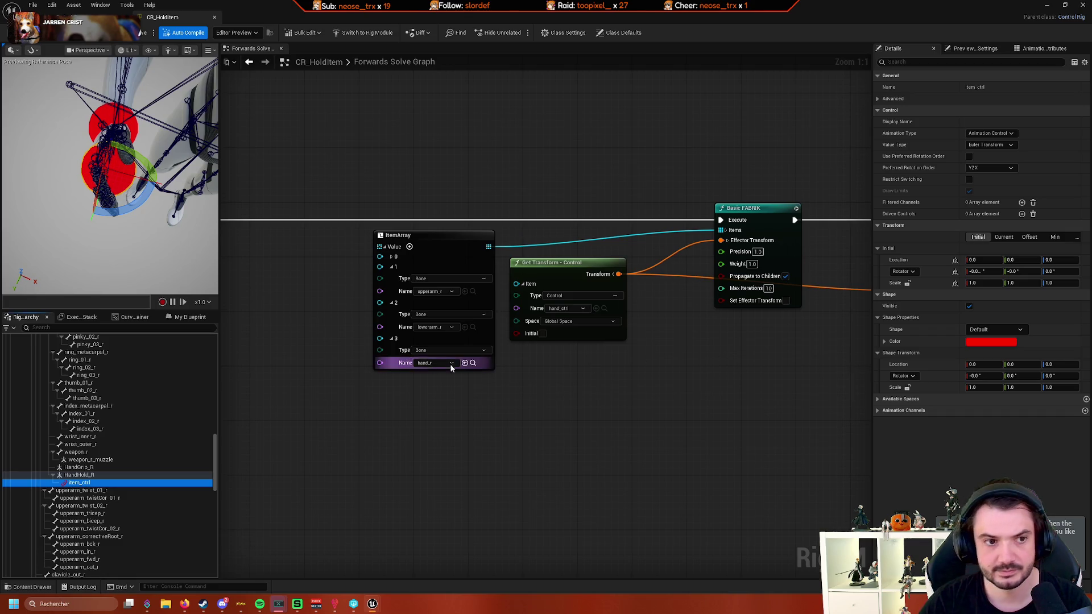
{"action": "left_click", "coordinate": [995, 329]}
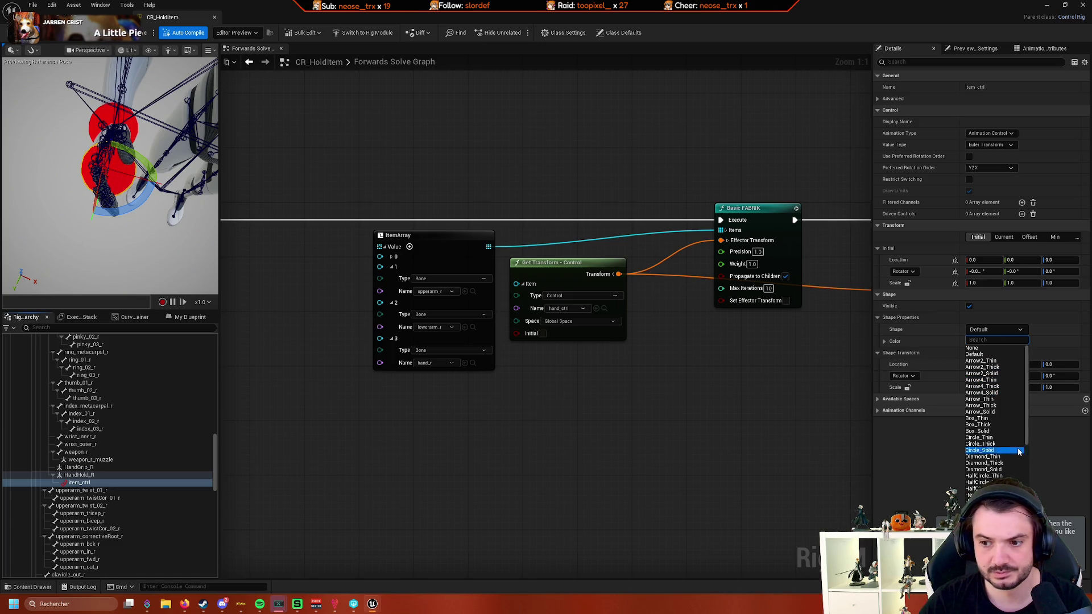
{"action": "scroll", "coordinate": [1017, 451], "scroll_direction": "down", "scroll_amount": 10}
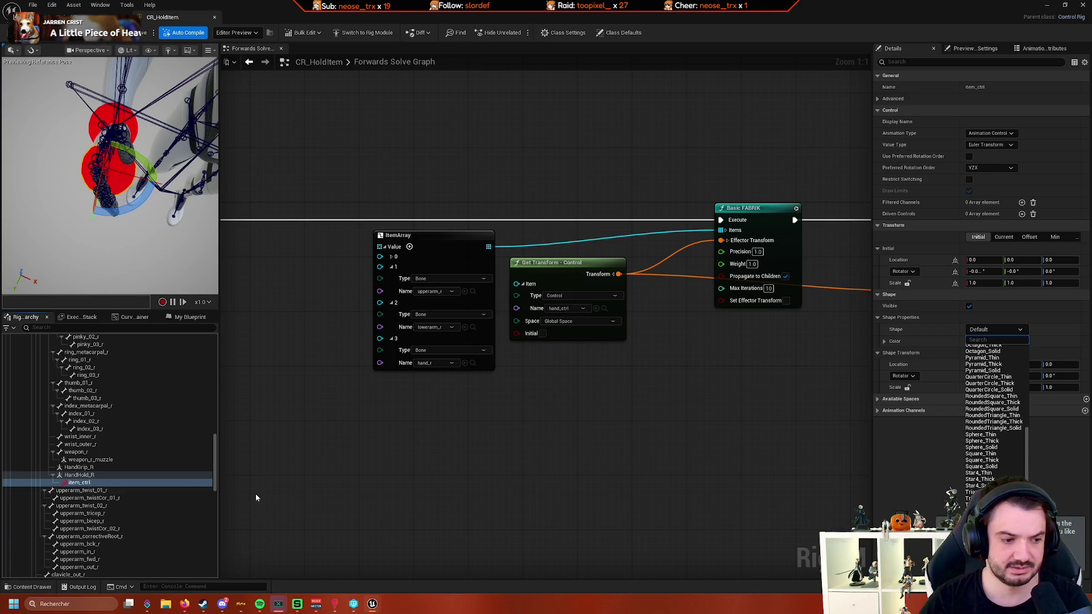
{"action": "left_click", "coordinate": [87, 482]}
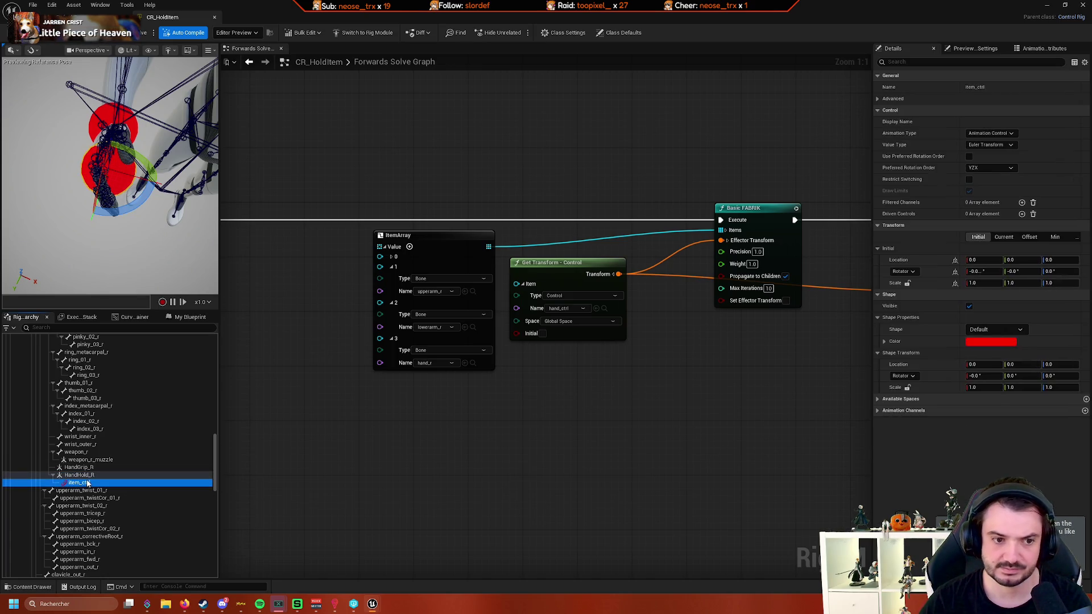
{"action": "left_click", "coordinate": [998, 135]}
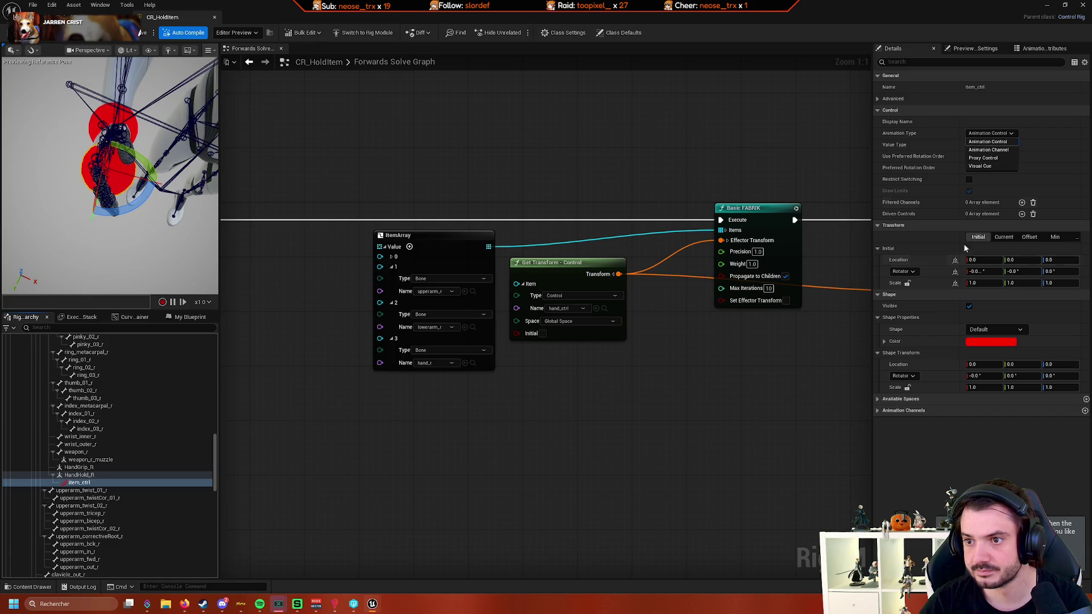
{"action": "left_click", "coordinate": [997, 405]}
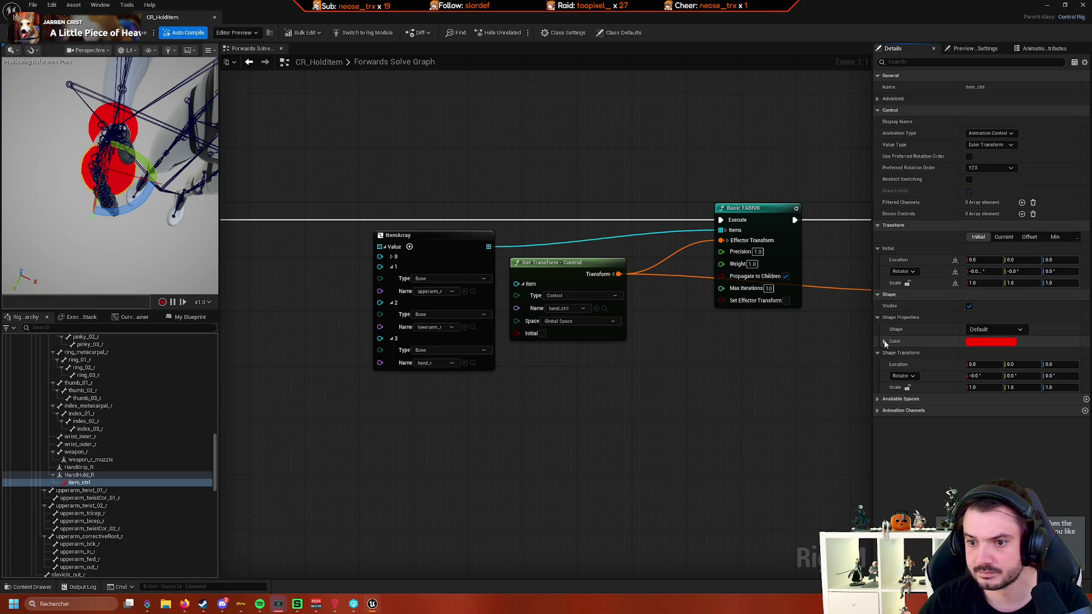
{"action": "scroll", "coordinate": [151, 446], "scroll_direction": "down", "scroll_amount": 5}
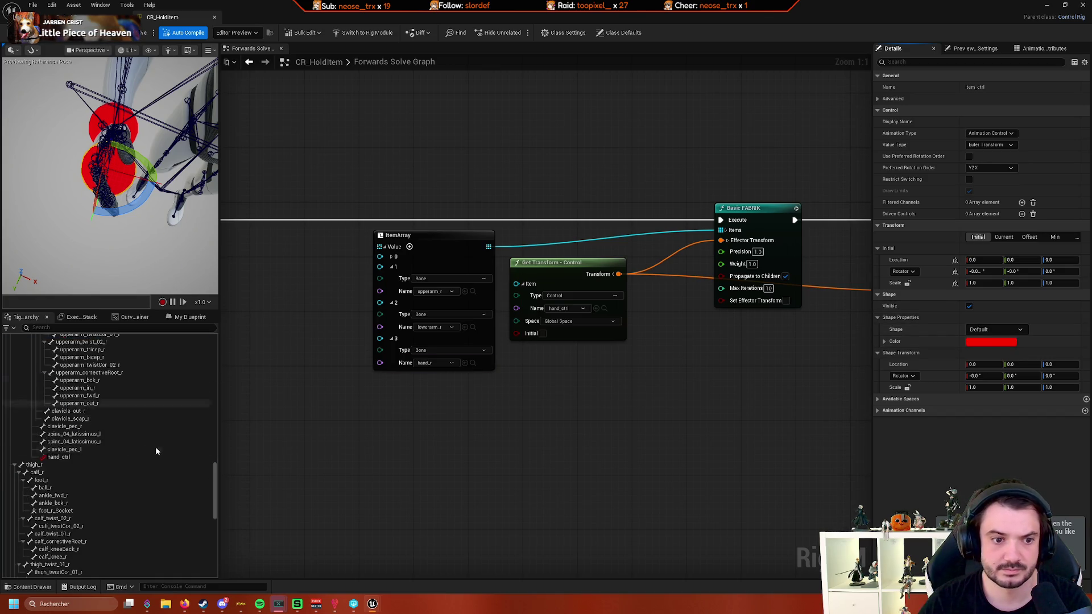
{"action": "scroll", "coordinate": [155, 445], "scroll_direction": "up", "scroll_amount": 2}
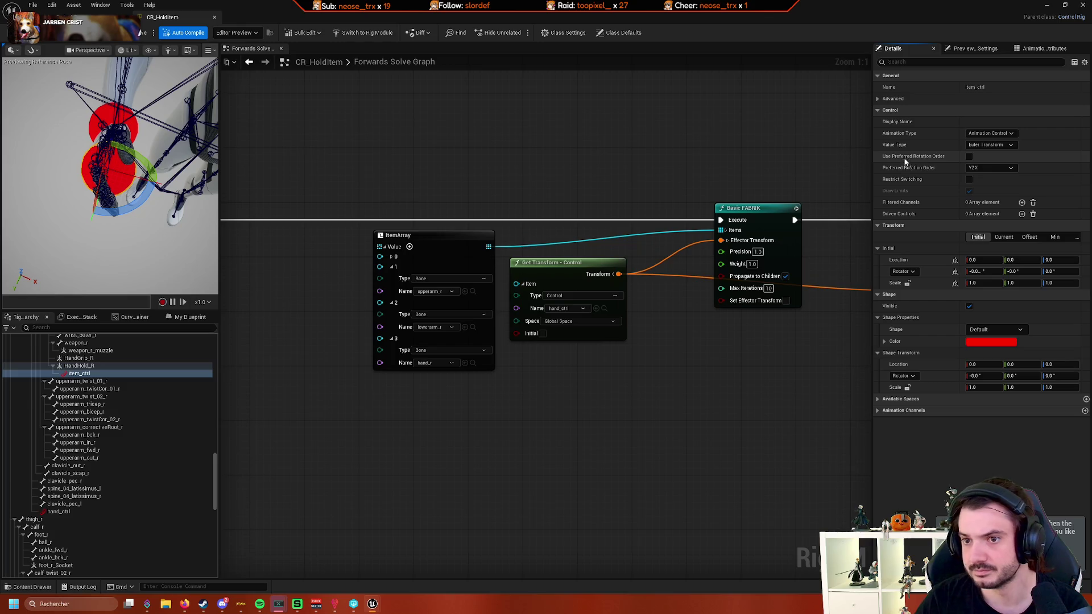
- Make item_ctrl a Scale Float control, save, uncheck Restrict Switching, and recompile
{"action": "left_click", "coordinate": [991, 145]}
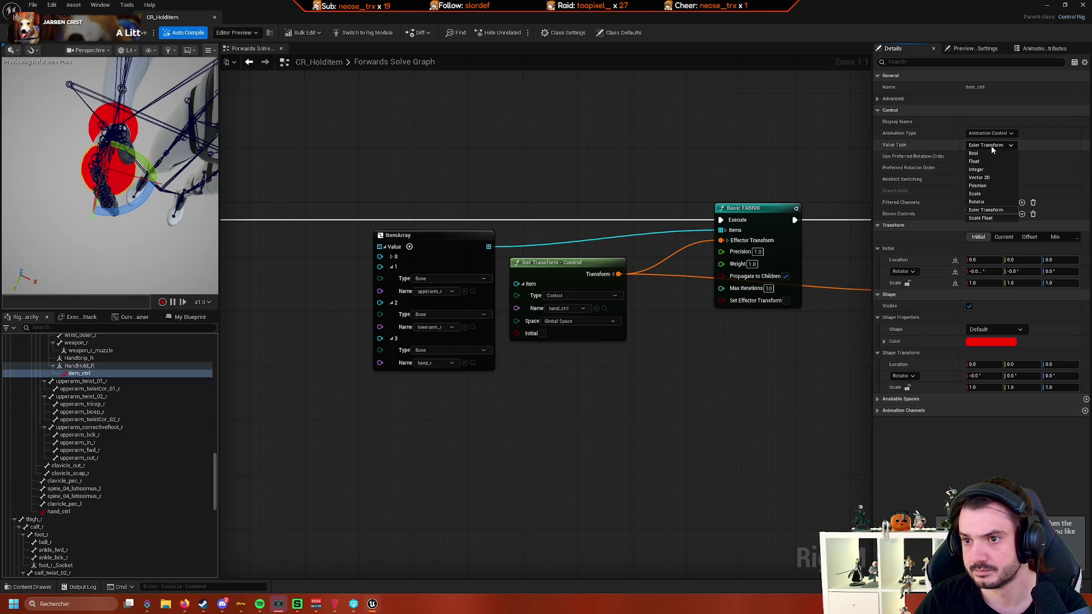
{"action": "left_click", "coordinate": [990, 219]}
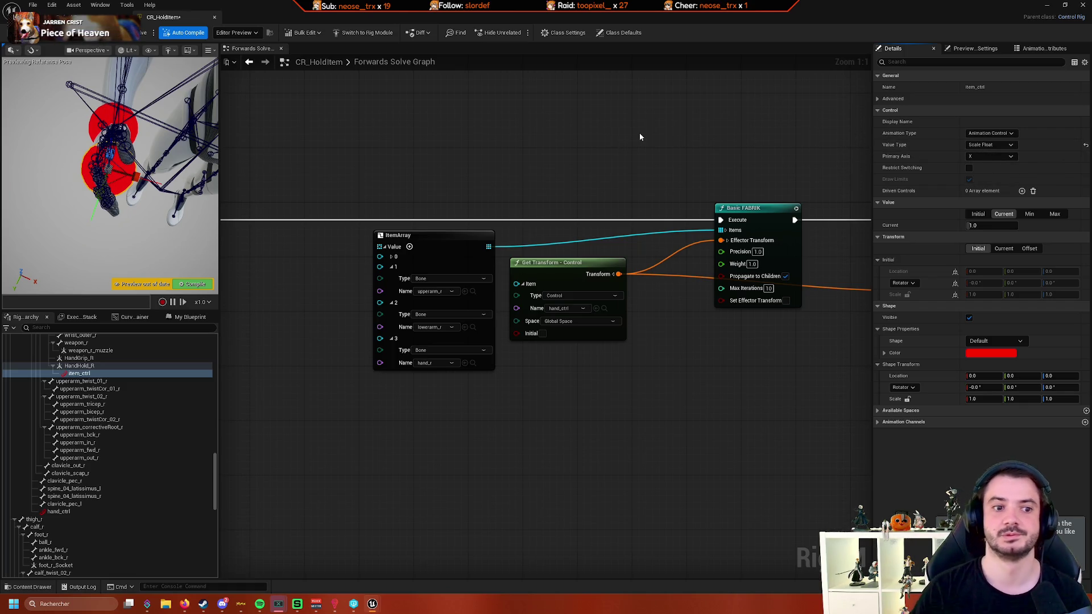
{"action": "key", "text": "ctrl+s"}
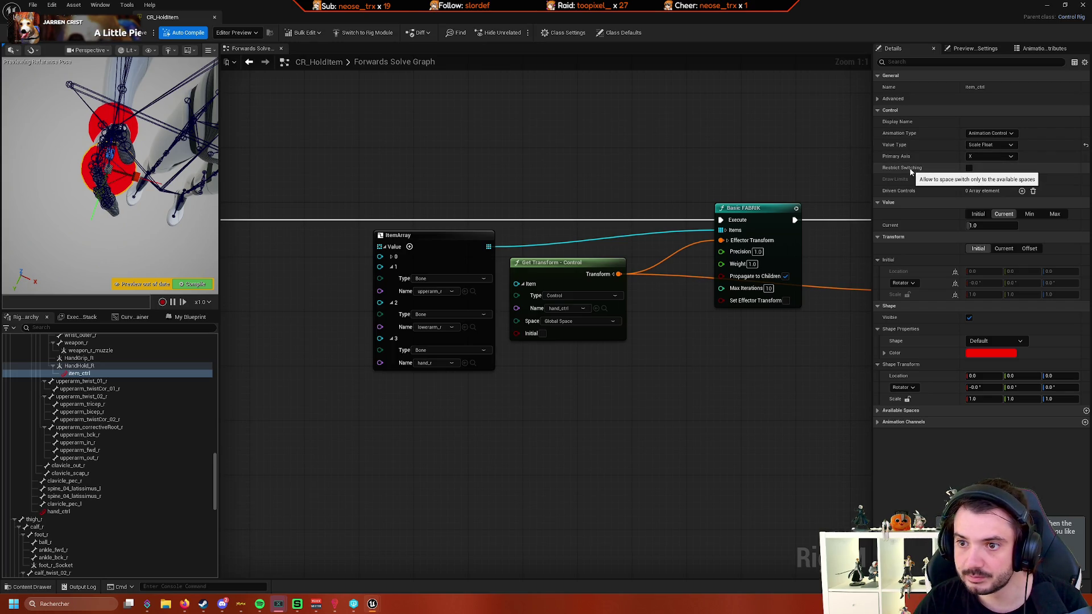
{"action": "left_click", "coordinate": [970, 169]}
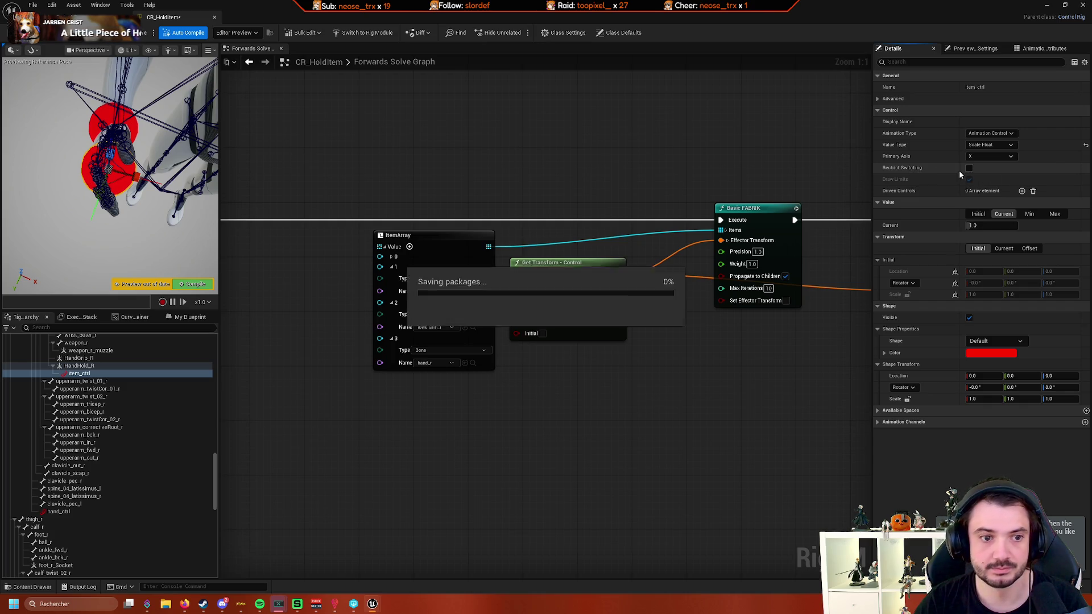
{"action": "left_click", "coordinate": [188, 286]}
- Reset HandHold_R's location and rotation to their defaults and save the control rig
{"action": "left_click", "coordinate": [109, 367]}
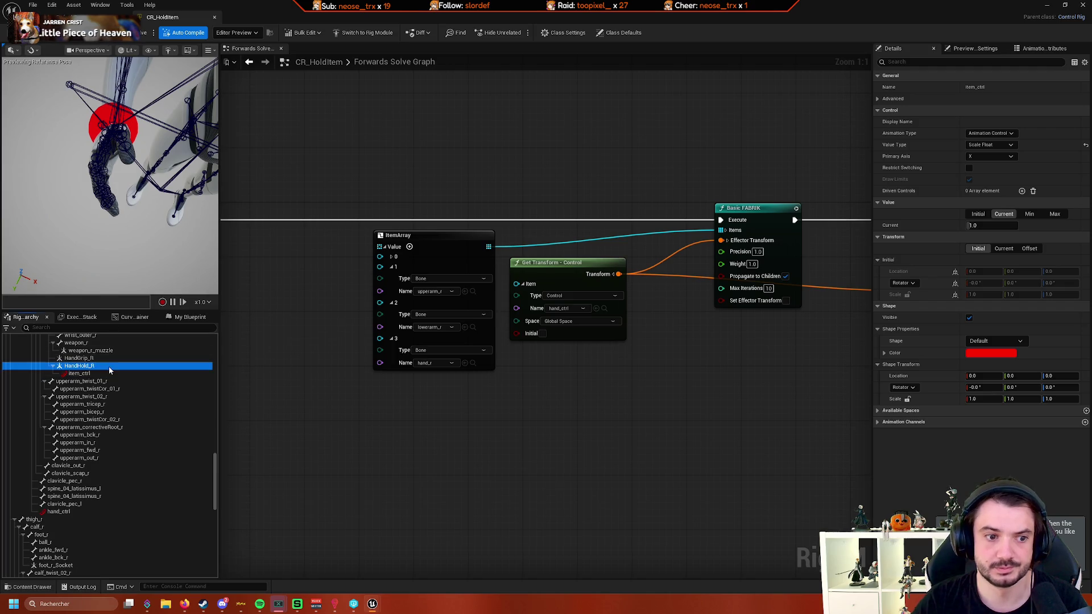
{"action": "left_click", "coordinate": [79, 374]}
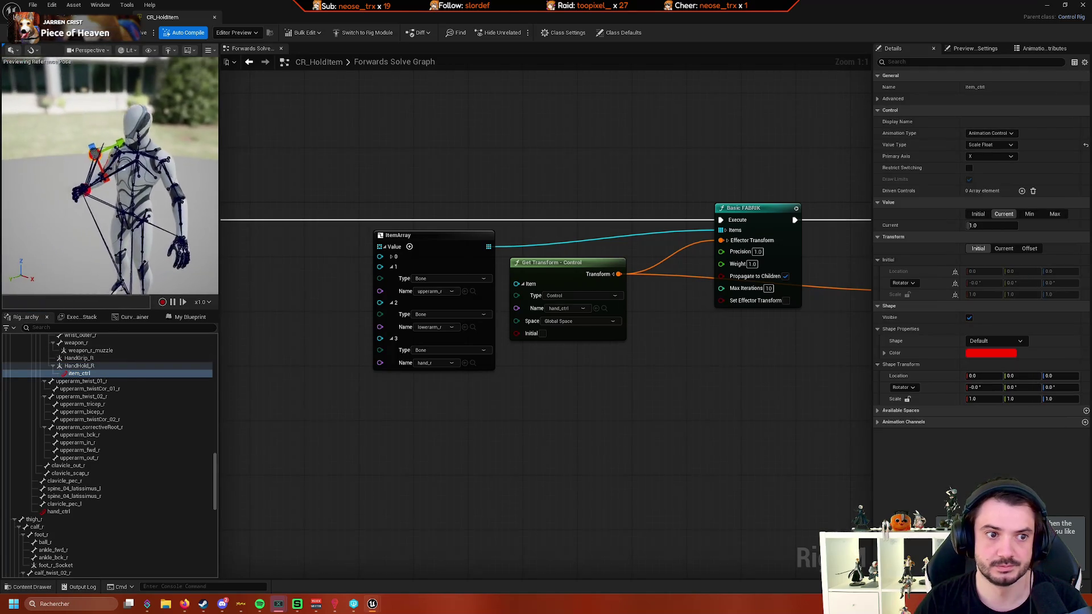
{"action": "key", "text": "f"}
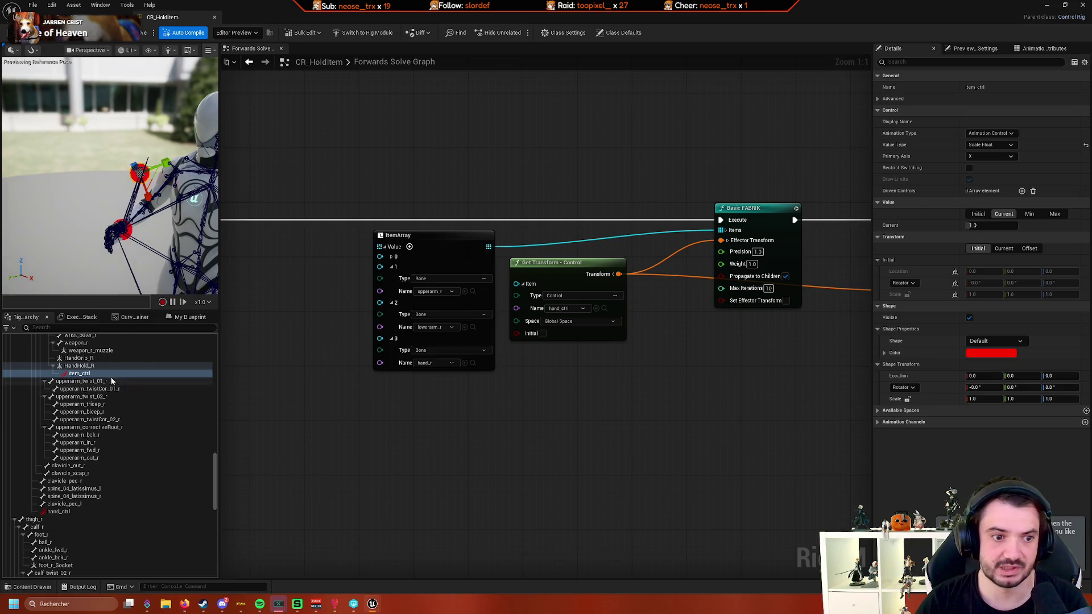
{"action": "left_click", "coordinate": [103, 369]}
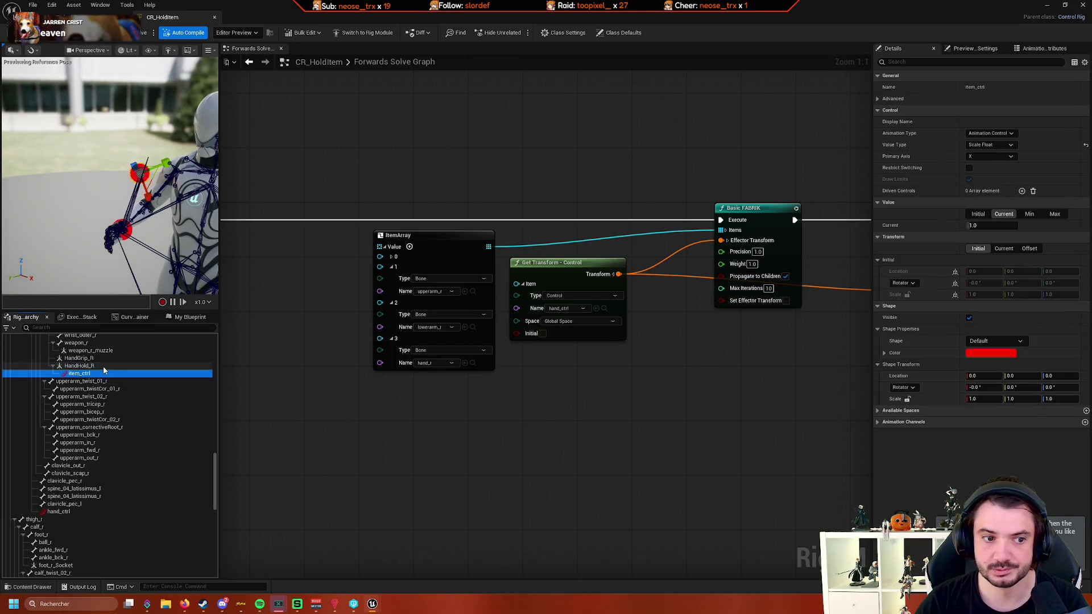
{"action": "left_click", "coordinate": [103, 367]}
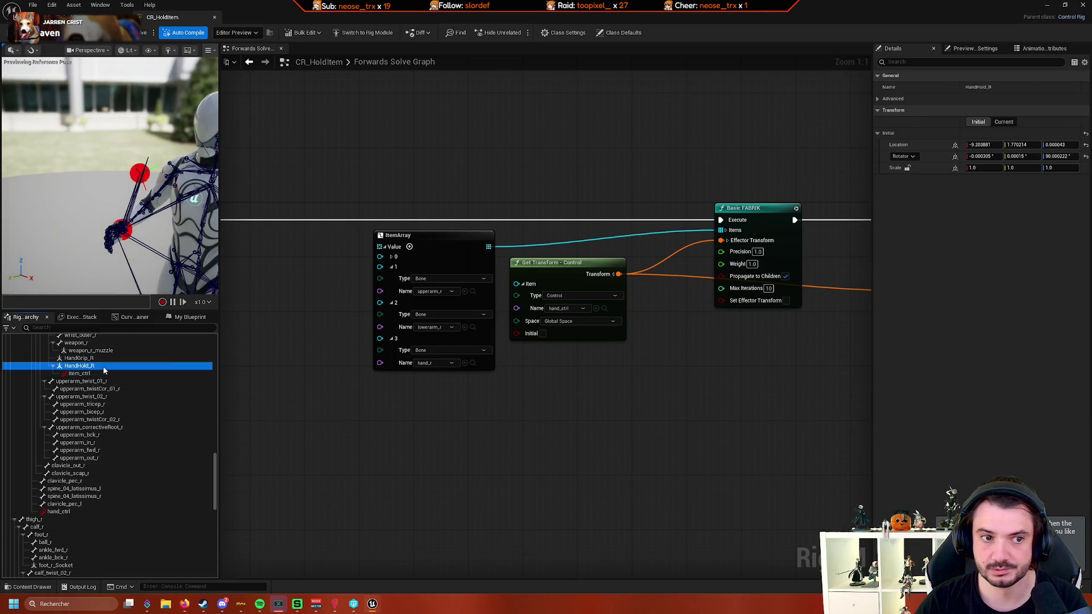
{"action": "left_click", "coordinate": [1085, 145]}
{"action": "left_click", "coordinate": [1085, 147]}
{"action": "left_click", "coordinate": [1086, 157]}
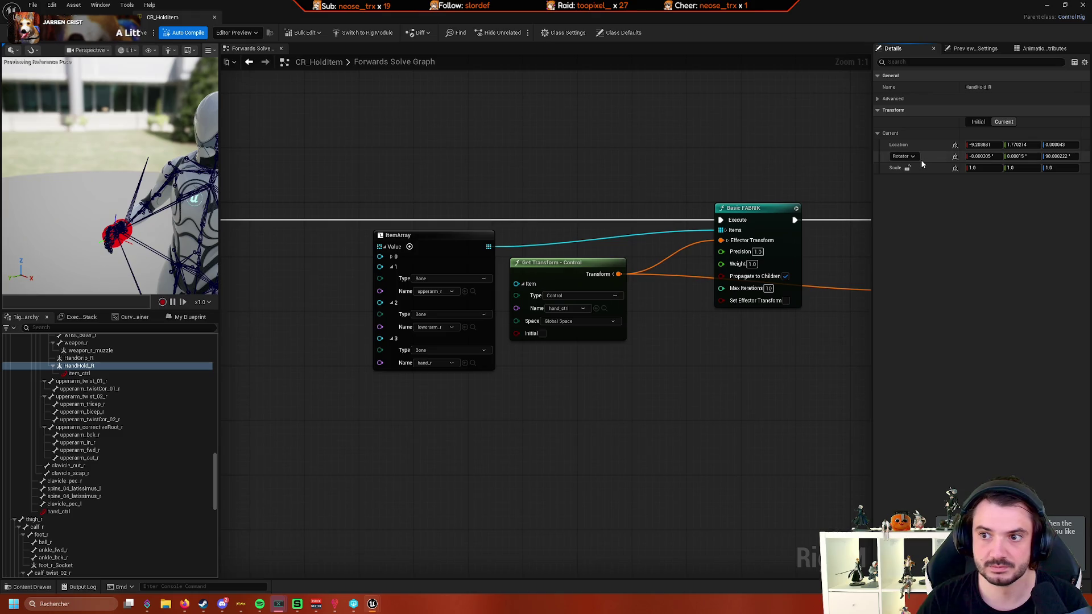
{"action": "key", "text": "ctrl+s"}
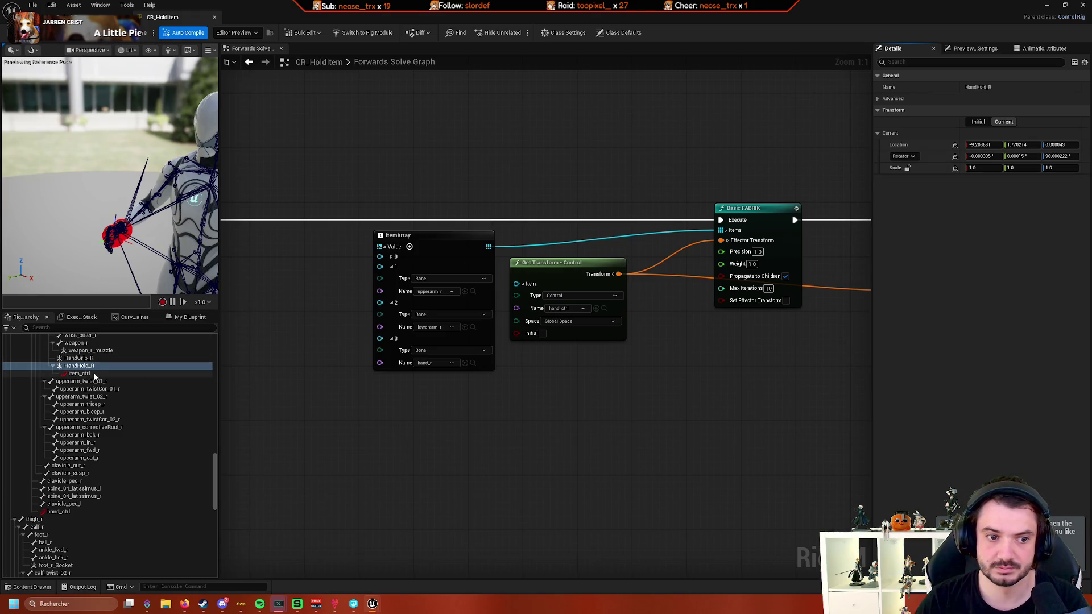
- Reset all hierarchy transforms and compare HandHold_R's initial and current values
{"action": "right_click", "coordinate": [93, 367]}
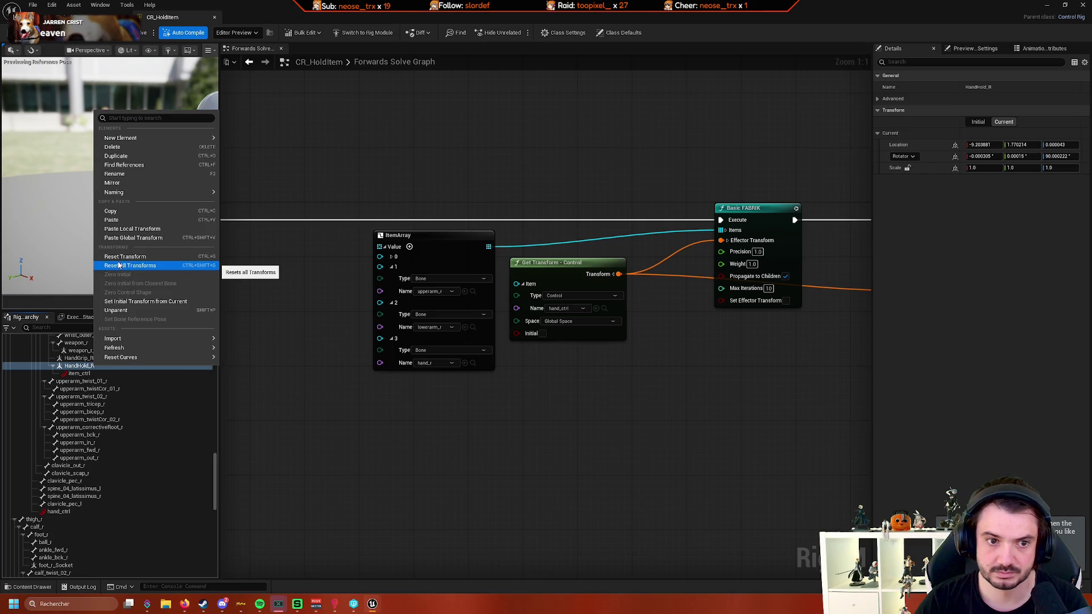
{"action": "left_click", "coordinate": [978, 128]}
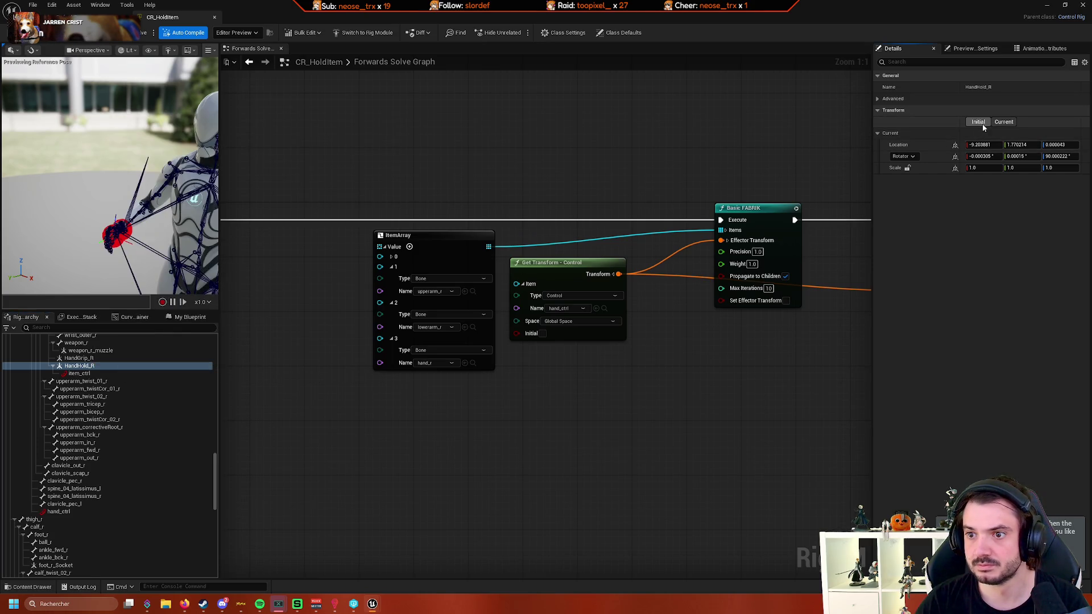
{"action": "left_click", "coordinate": [977, 122]}
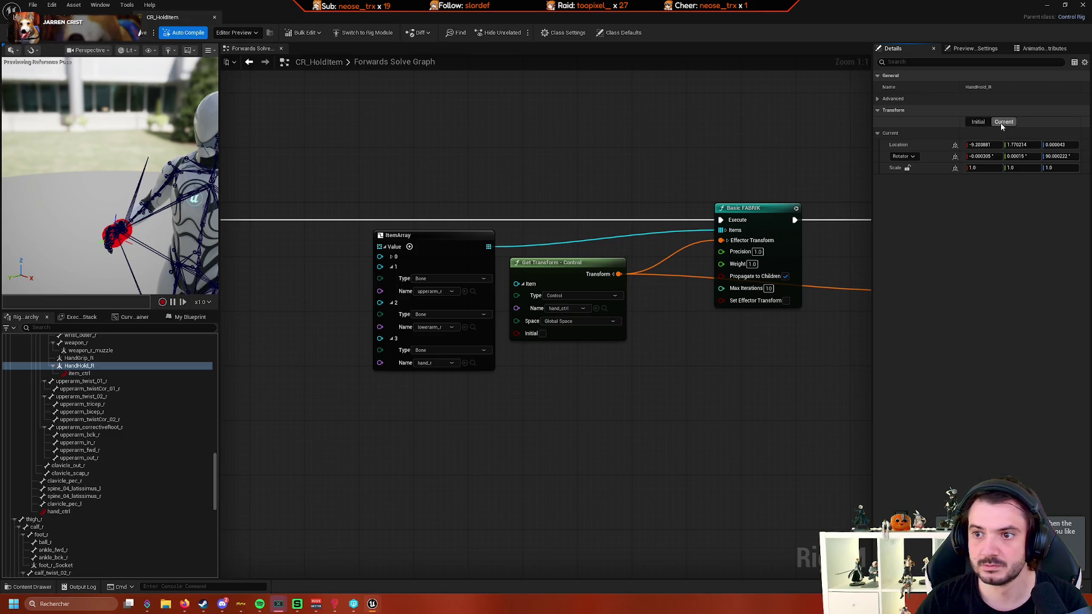
{"action": "left_click", "coordinate": [981, 122]}
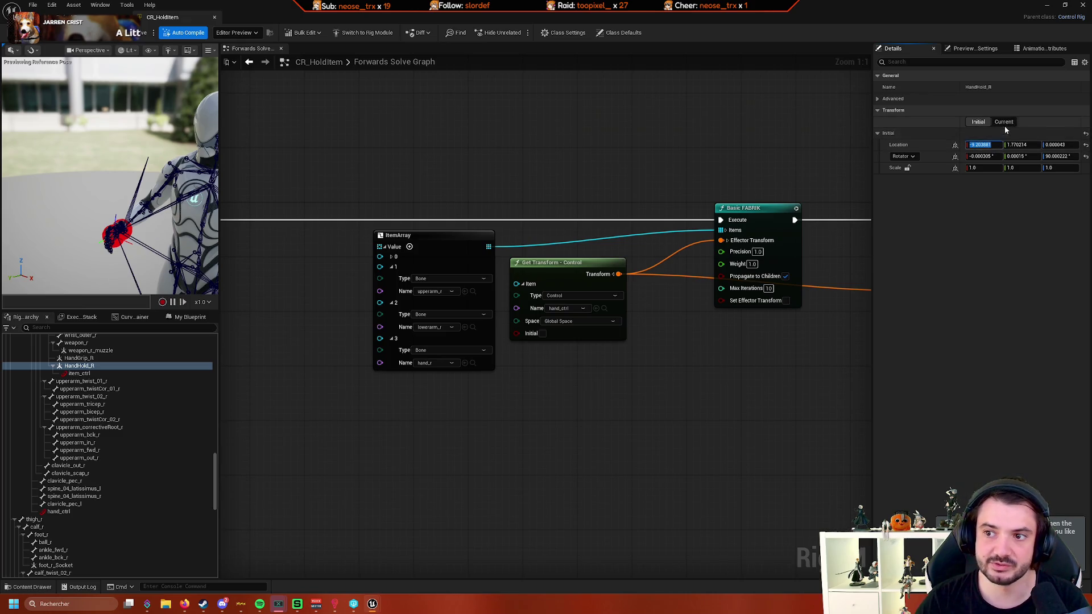
{"action": "left_click", "coordinate": [1004, 122]}
{"action": "left_click", "coordinate": [978, 121]}
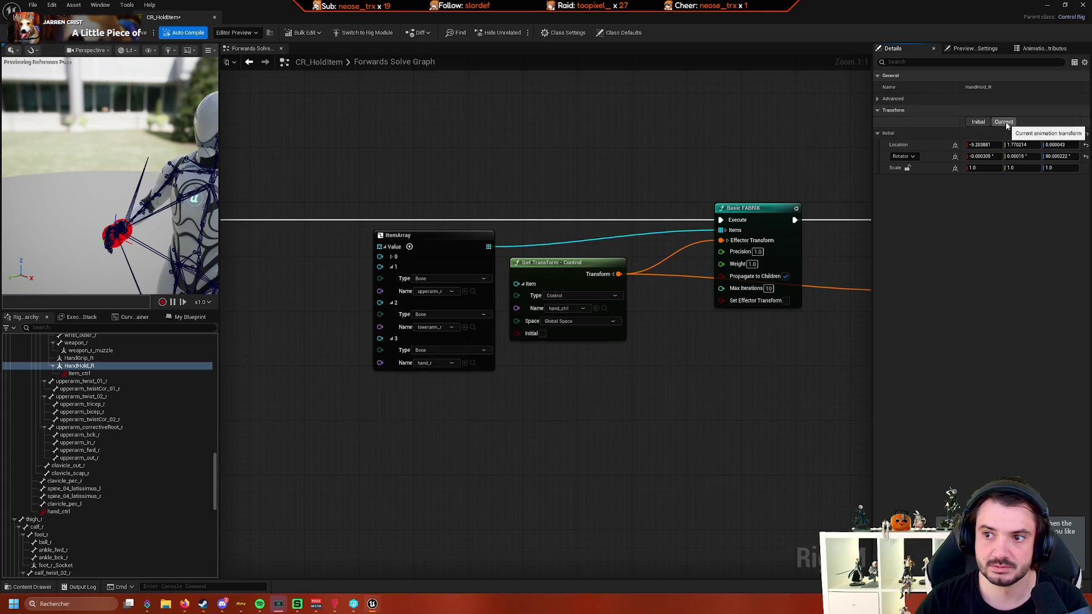
{"action": "left_click", "coordinate": [1002, 122]}
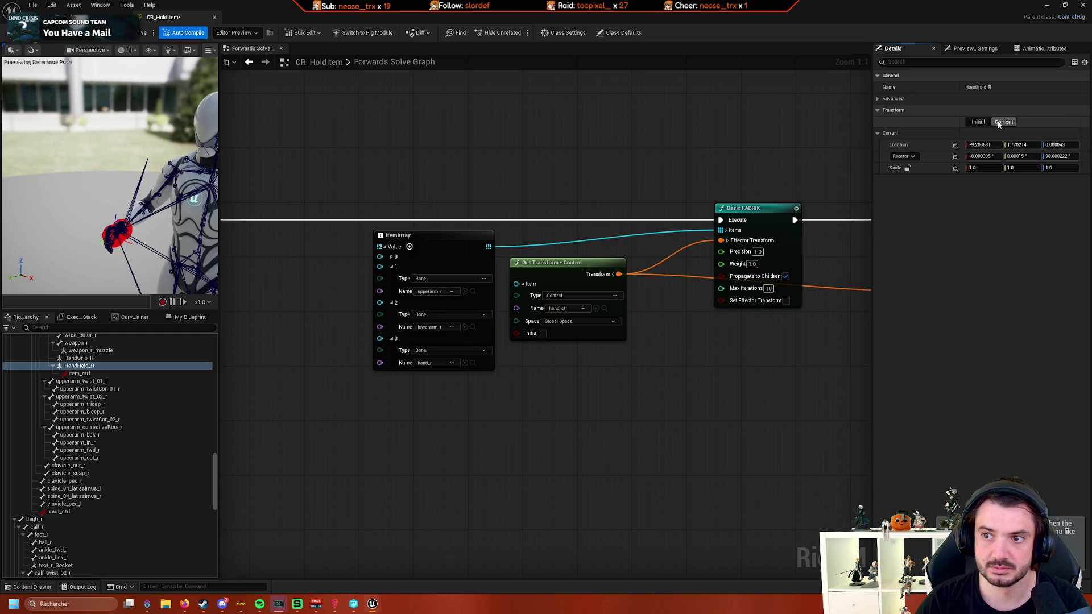
{"action": "left_click", "coordinate": [978, 122]}
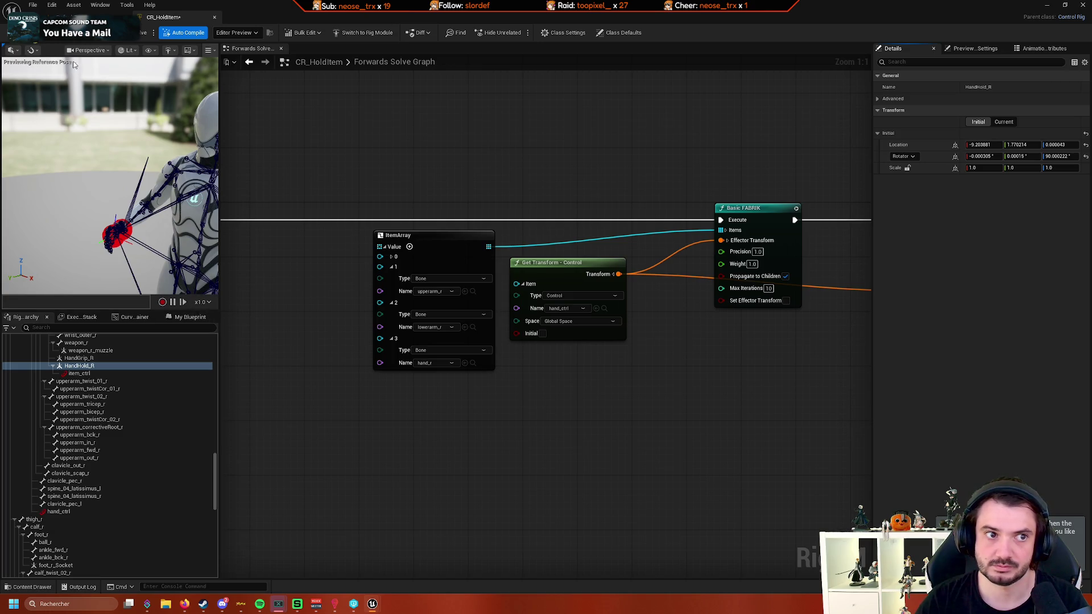
{"action": "left_click", "coordinate": [82, 373]}
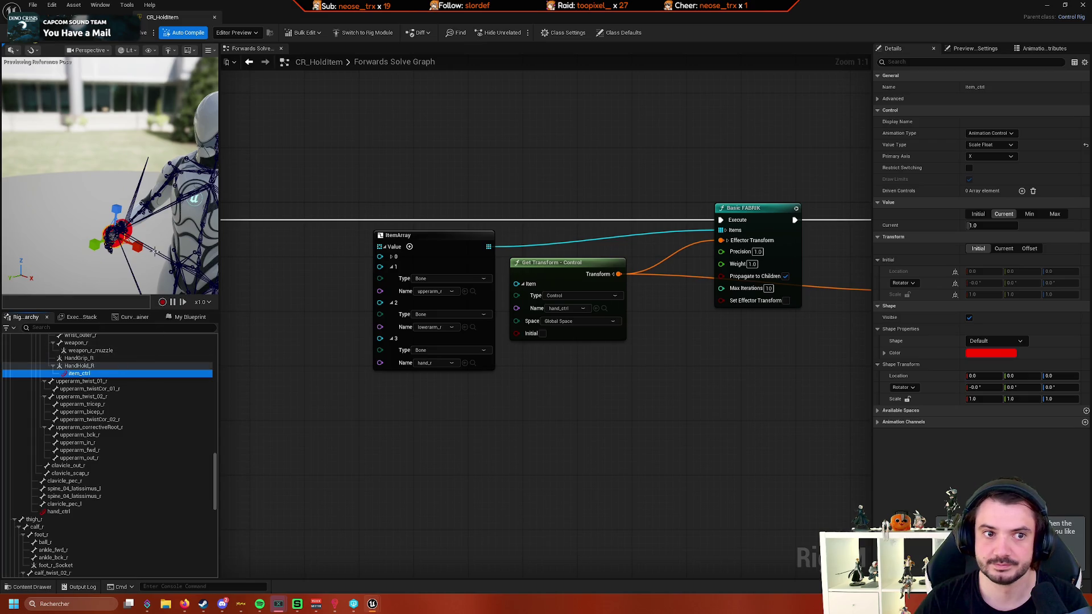
- Try scaling item_ctrl's float value in the viewport, then revert the change
{"action": "left_click", "coordinate": [138, 247]}
{"action": "left_click_drag", "start_coordinate": [138, 246], "coordinate": [140, 247]}
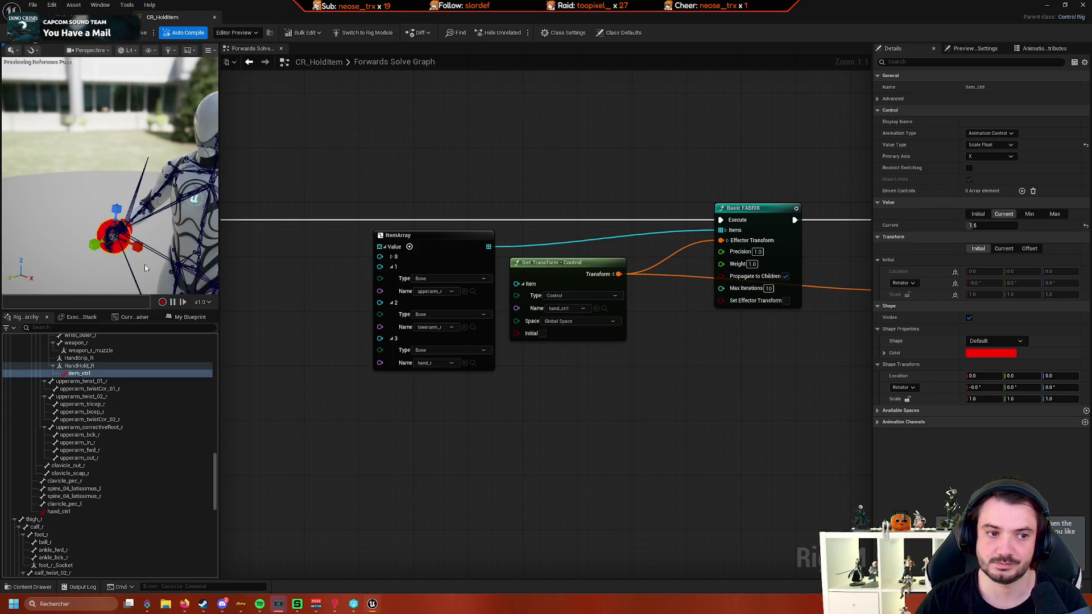
{"action": "key", "text": "w"}
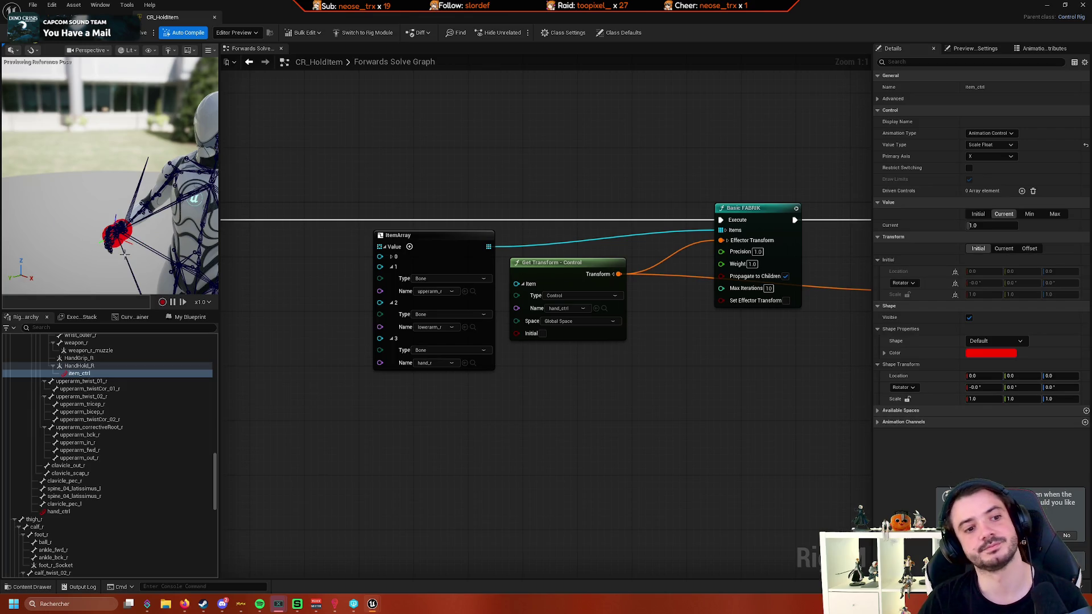
- Reselect item_ctrl in the Rig Hierarchy and open its Value Type list
{"action": "scroll", "coordinate": [124, 254], "scroll_direction": "up", "scroll_amount": 6}
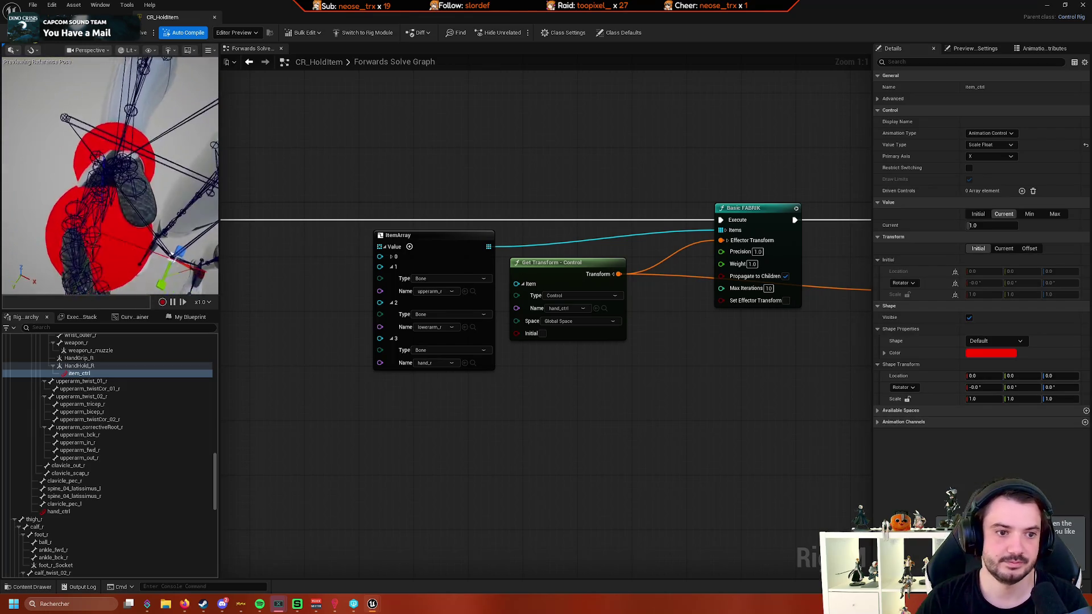
{"action": "scroll", "coordinate": [125, 254], "scroll_direction": "up", "scroll_amount": 8}
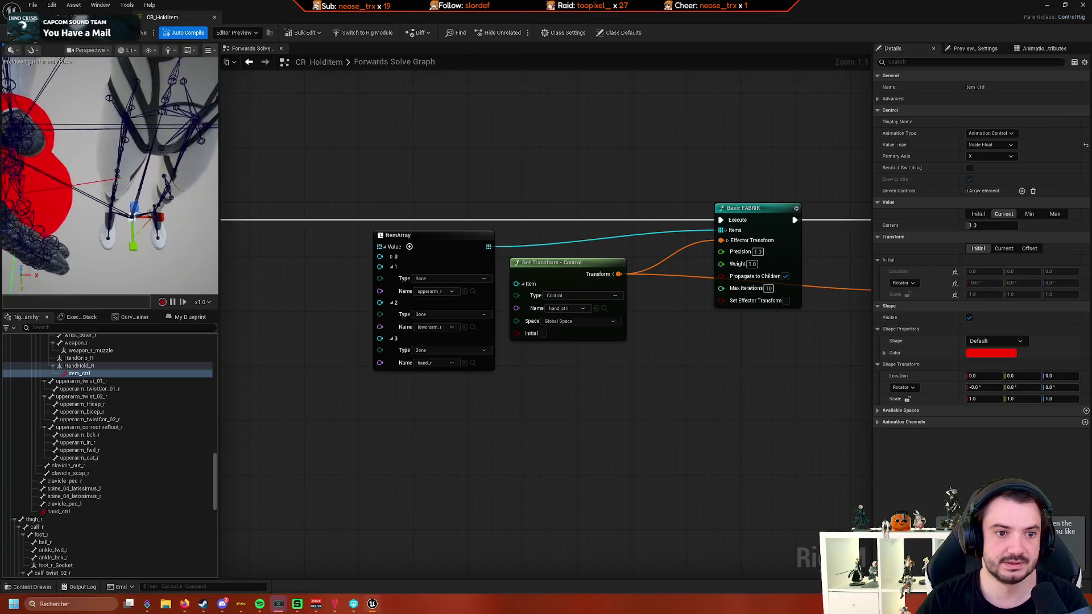
{"action": "scroll", "coordinate": [132, 215], "scroll_direction": "down", "scroll_amount": 5}
{"action": "left_click", "coordinate": [77, 199]}
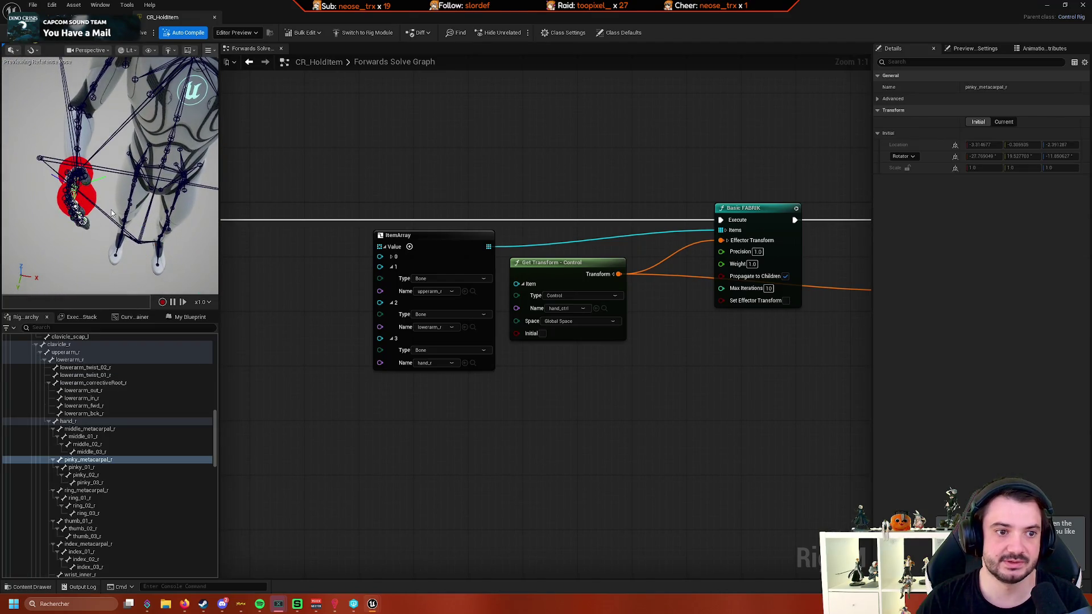
{"action": "scroll", "coordinate": [141, 455], "scroll_direction": "down", "scroll_amount": 5}
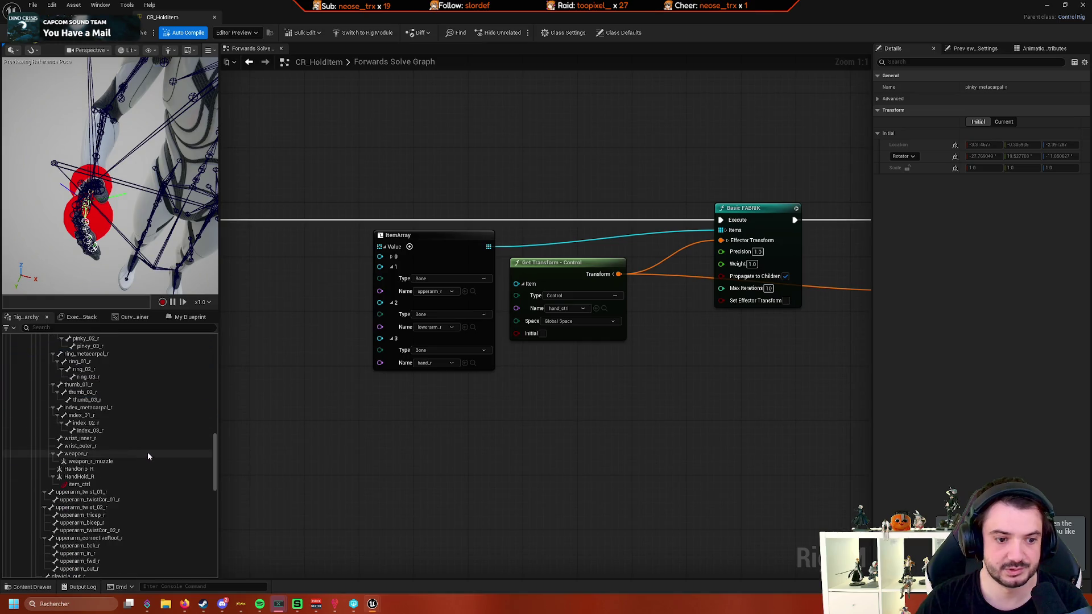
{"action": "left_click", "coordinate": [114, 483]}
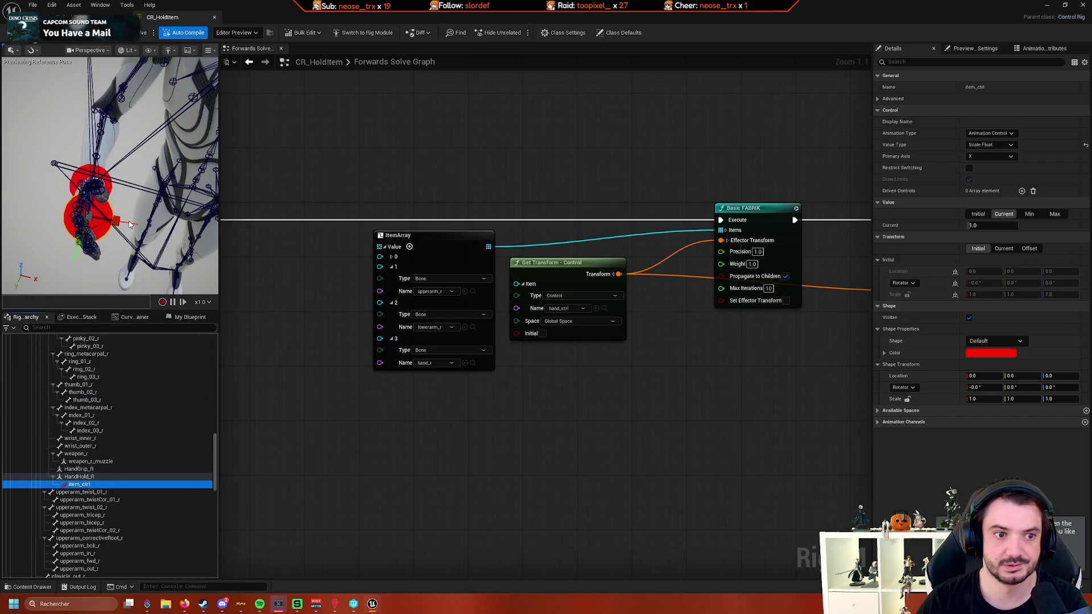
{"action": "scroll", "coordinate": [130, 225], "scroll_direction": "up", "scroll_amount": 5}
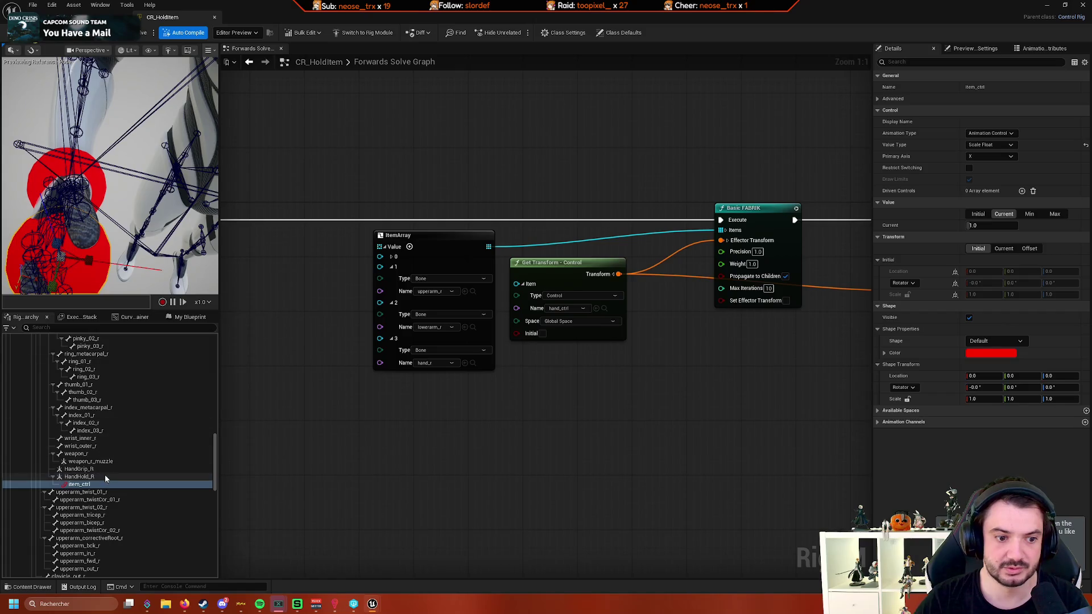
{"action": "left_click", "coordinate": [106, 482]}
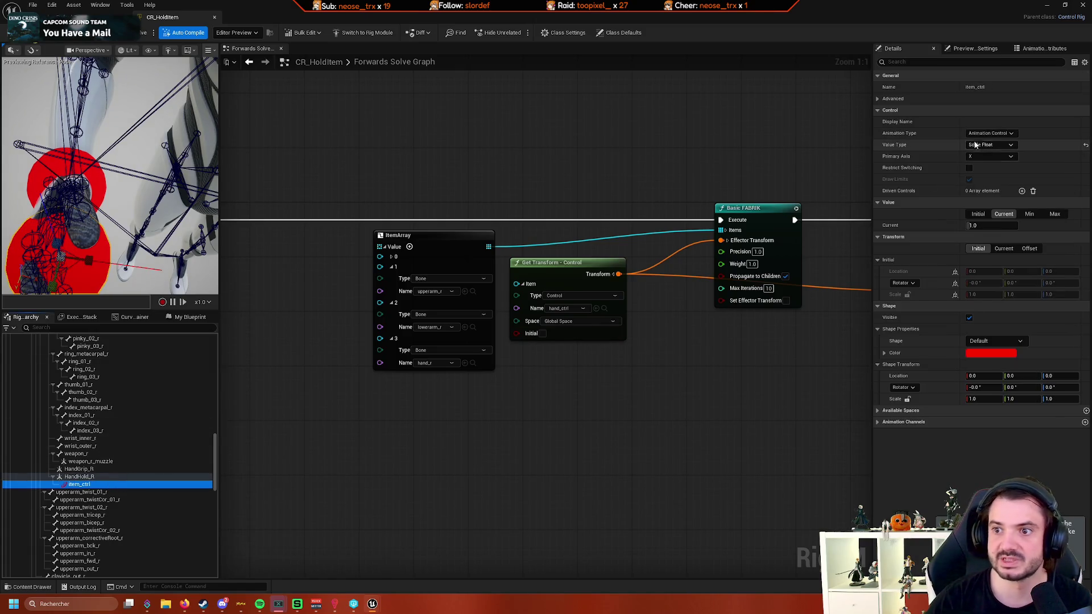
{"action": "left_click", "coordinate": [975, 145]}
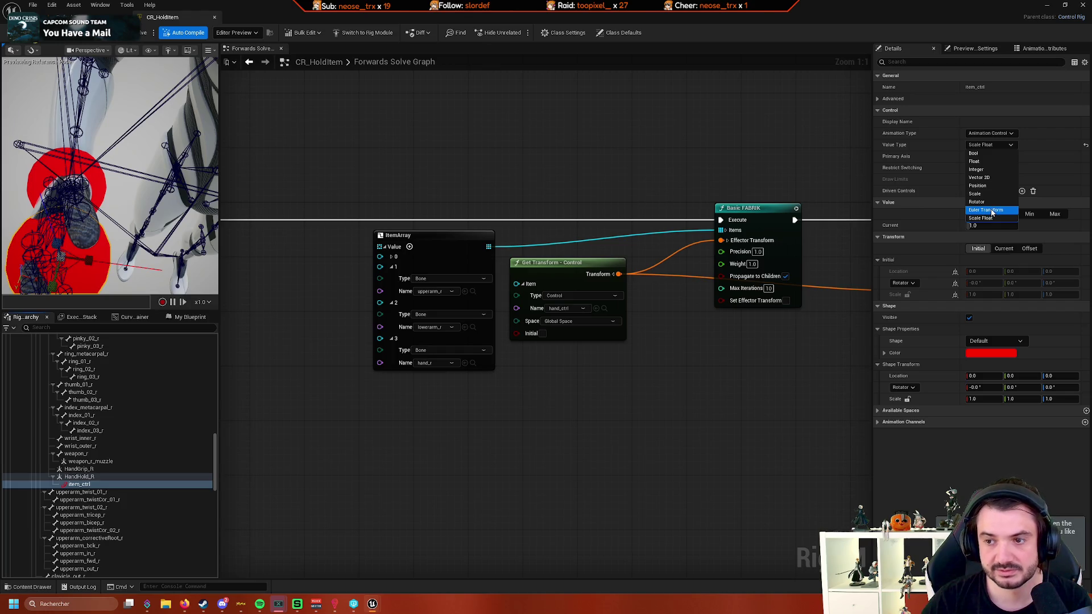
- Switch item_ctrl's value type to Euler Transform and reframe the view on the hand rig
{"action": "left_click", "coordinate": [992, 211]}
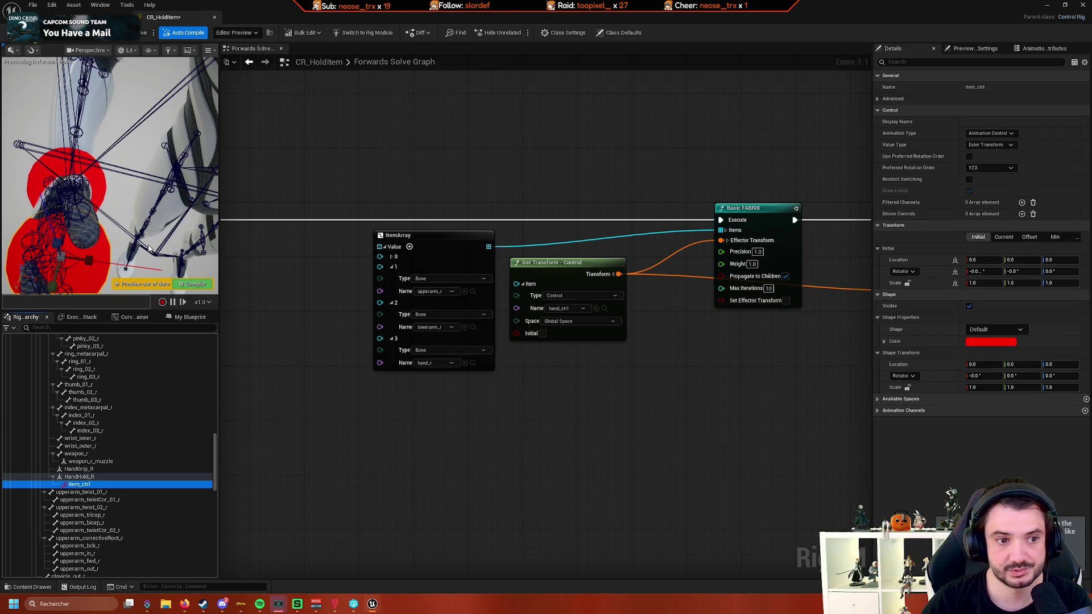
{"action": "left_click", "coordinate": [93, 261]}
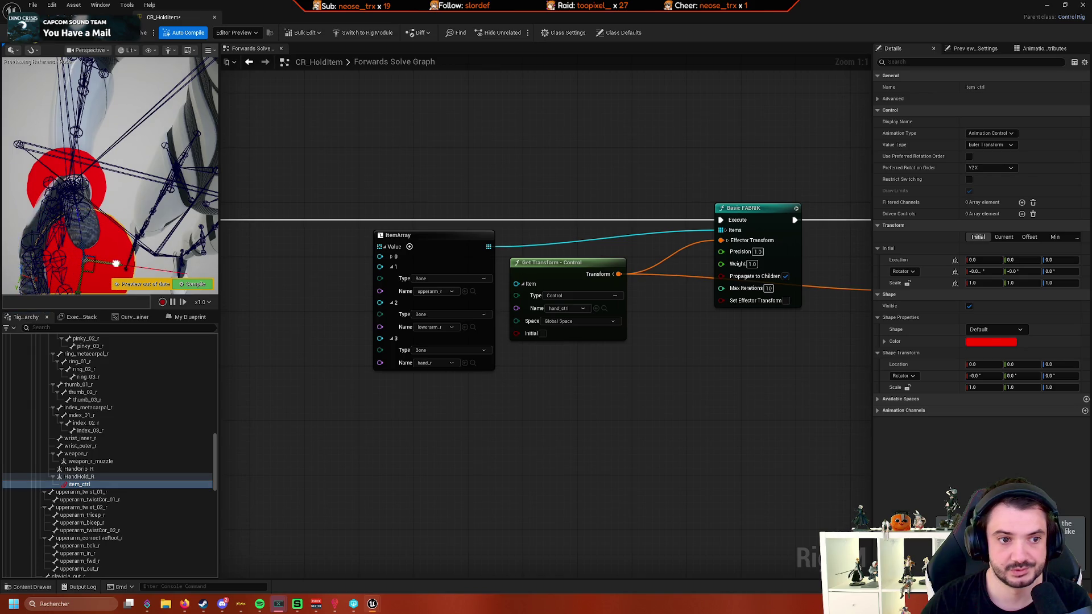
{"action": "mouse_move", "coordinate": [115, 264]}
{"action": "left_mouse_down"}
{"action": "mouse_move", "coordinate": [116, 287]}
{"action": "mouse_move", "coordinate": [150, 244]}
{"action": "left_mouse_up"}
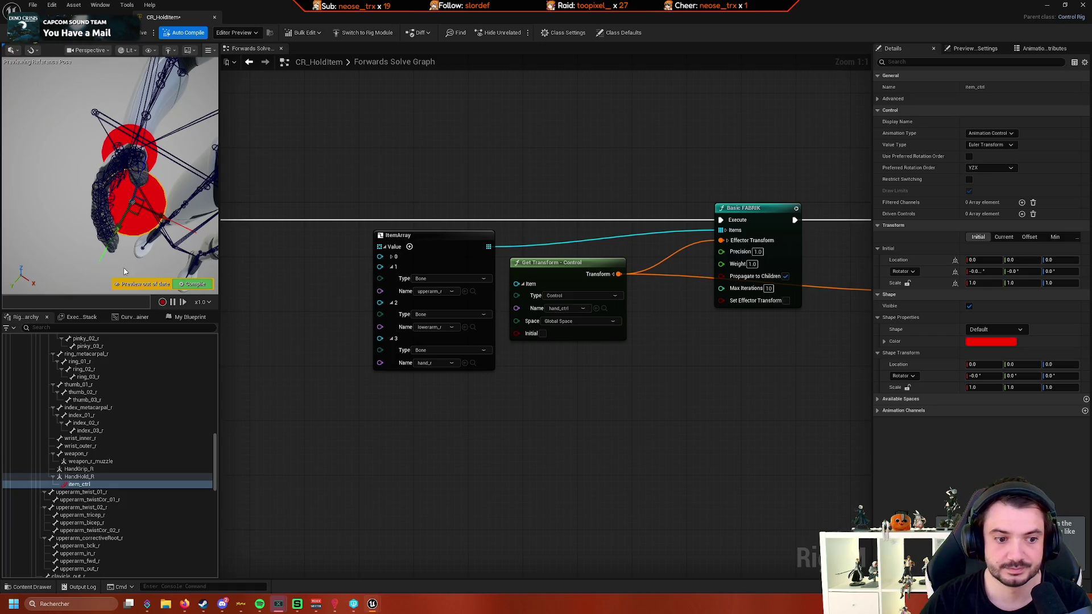
{"action": "left_click_drag", "start_coordinate": [124, 272], "coordinate": [130, 270]}
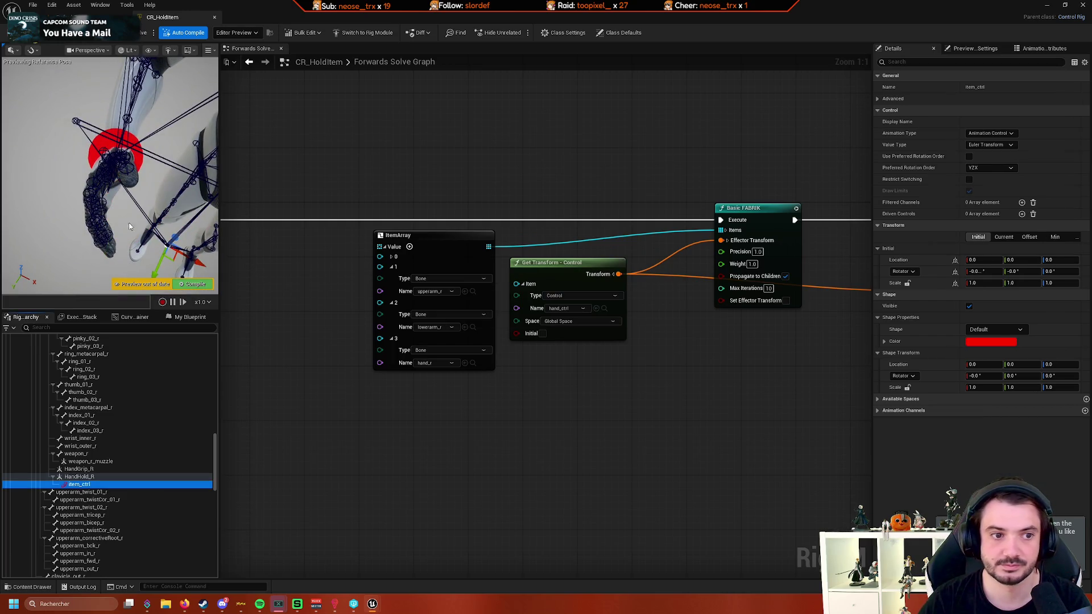
- Compare the Initial and Current transforms of the HandHold_R null and the item_ctrl control
{"action": "left_click", "coordinate": [83, 478]}
{"action": "left_click", "coordinate": [79, 484]}
{"action": "key", "text": "f"}
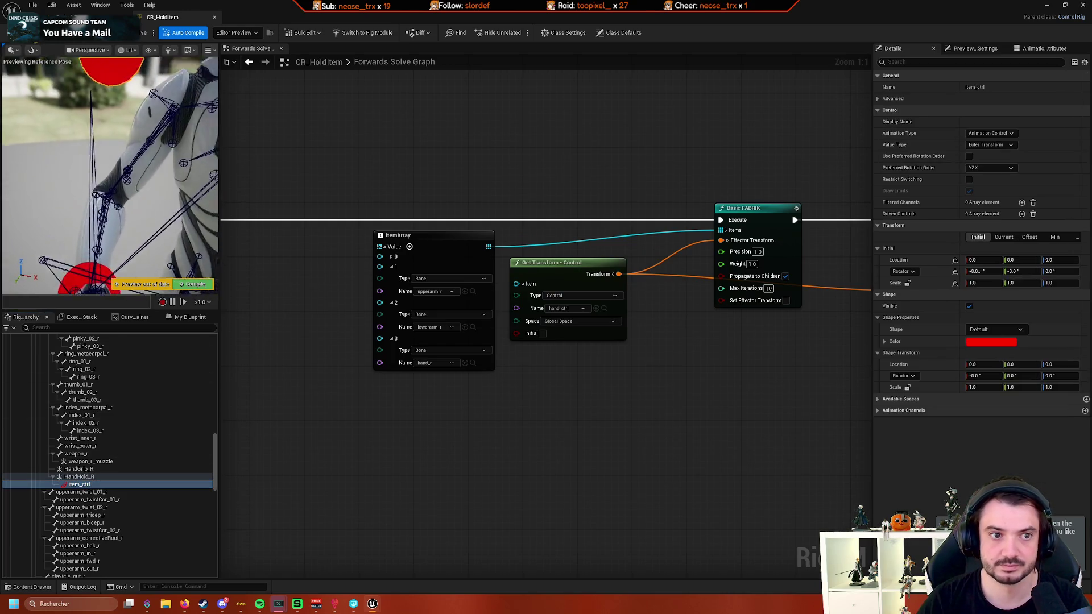
{"action": "left_click", "coordinate": [79, 477]}
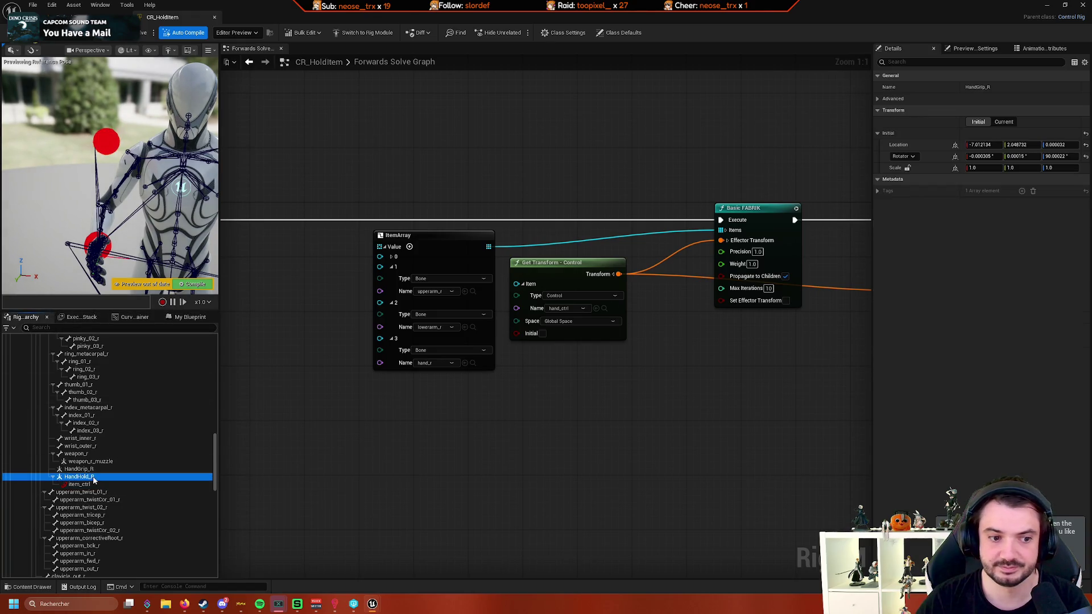
{"action": "left_click", "coordinate": [1003, 122]}
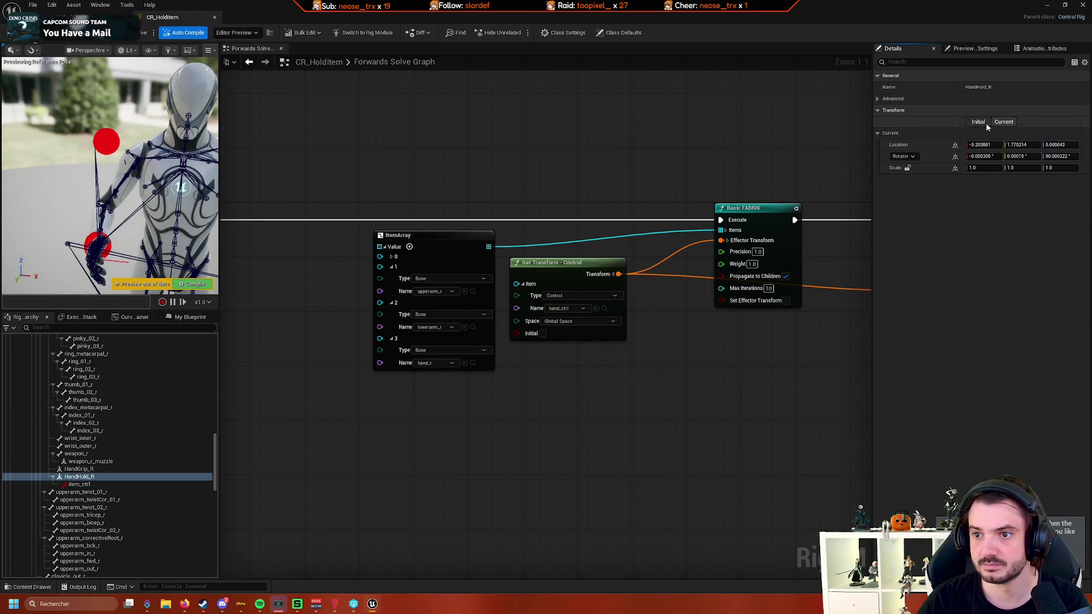
{"action": "left_click", "coordinate": [984, 124]}
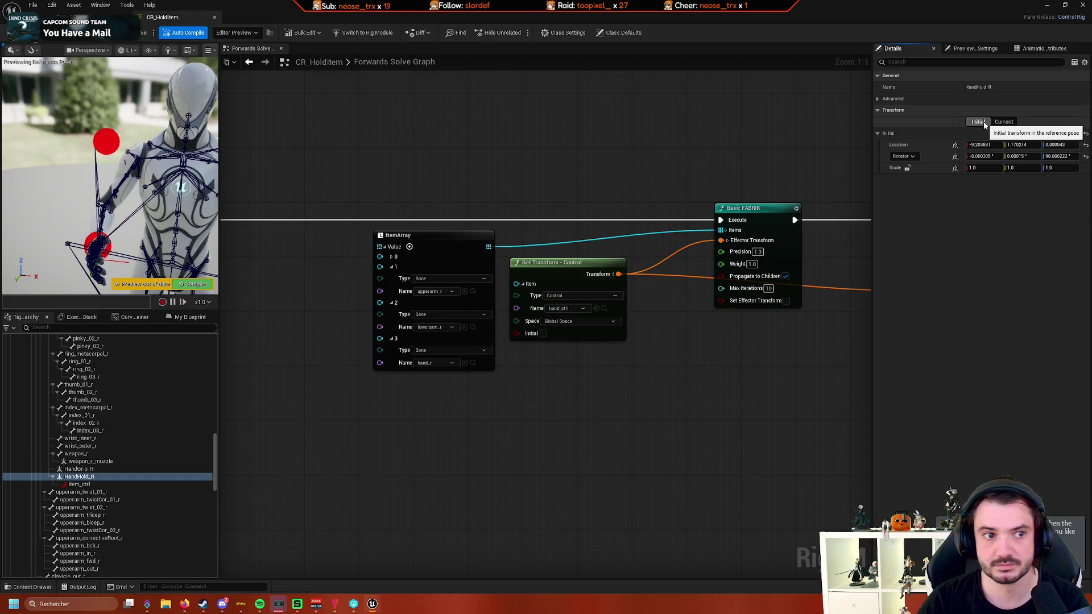
{"action": "left_click", "coordinate": [91, 477]}
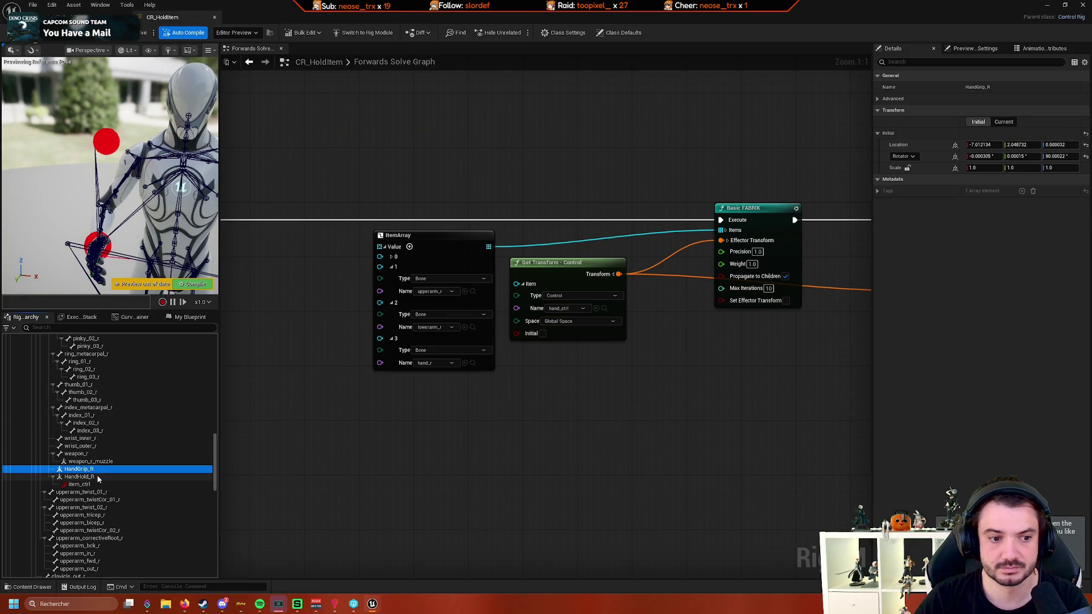
{"action": "left_click_drag", "start_coordinate": [125, 258], "coordinate": [130, 250]}
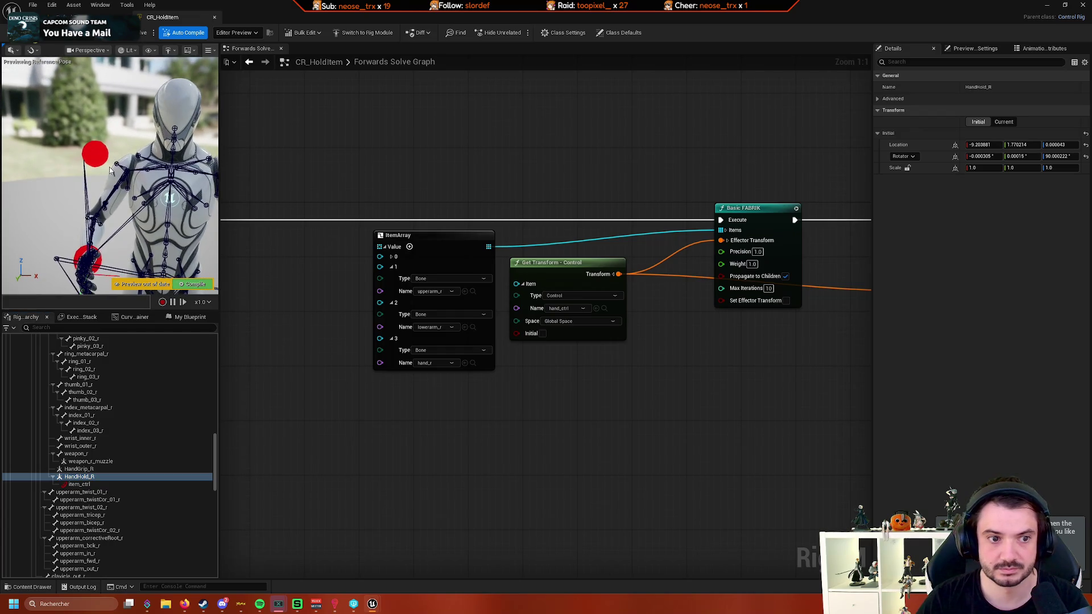
{"action": "left_click", "coordinate": [100, 484]}
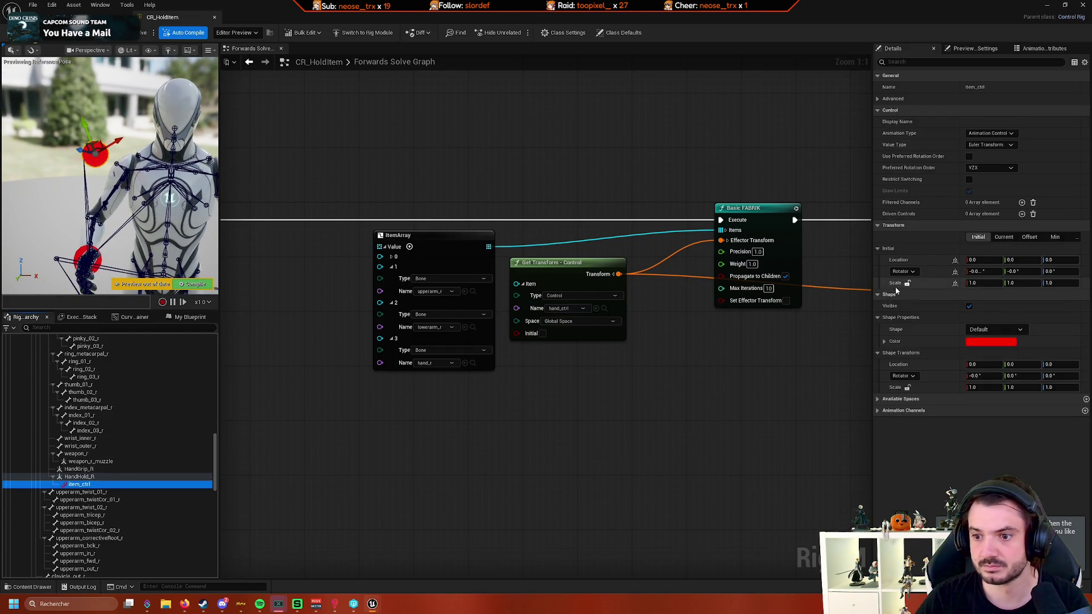
{"action": "left_click", "coordinate": [80, 477]}
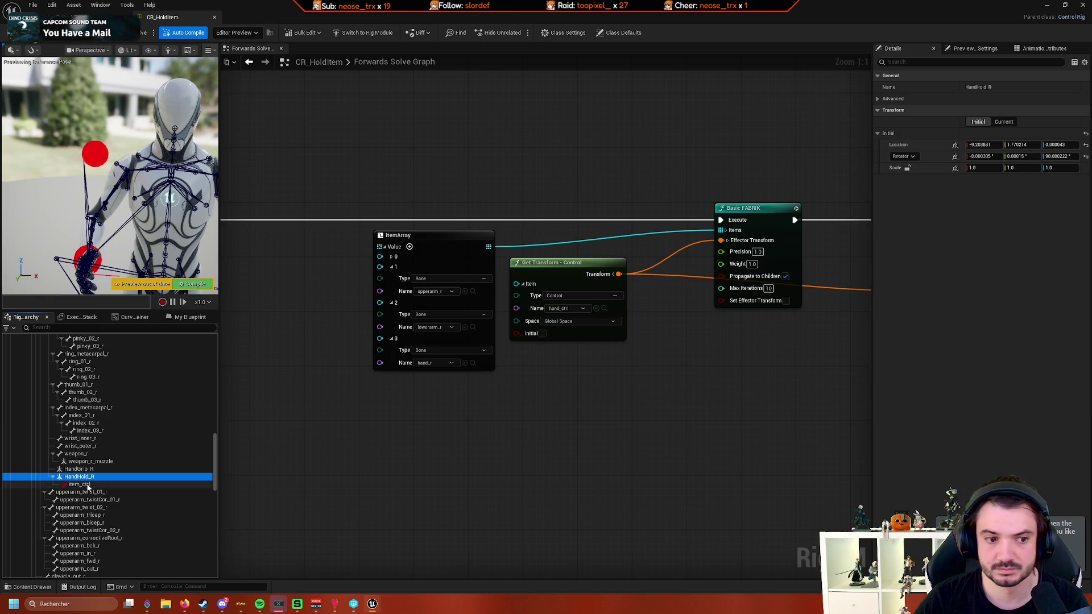
{"action": "left_click", "coordinate": [1003, 122]}
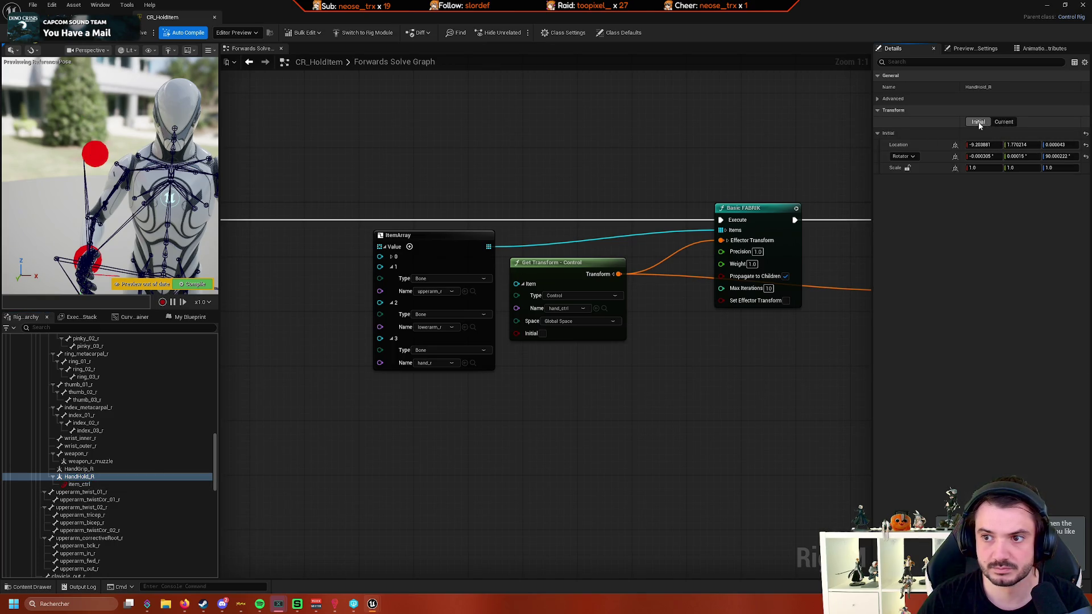
{"action": "left_click", "coordinate": [978, 121]}
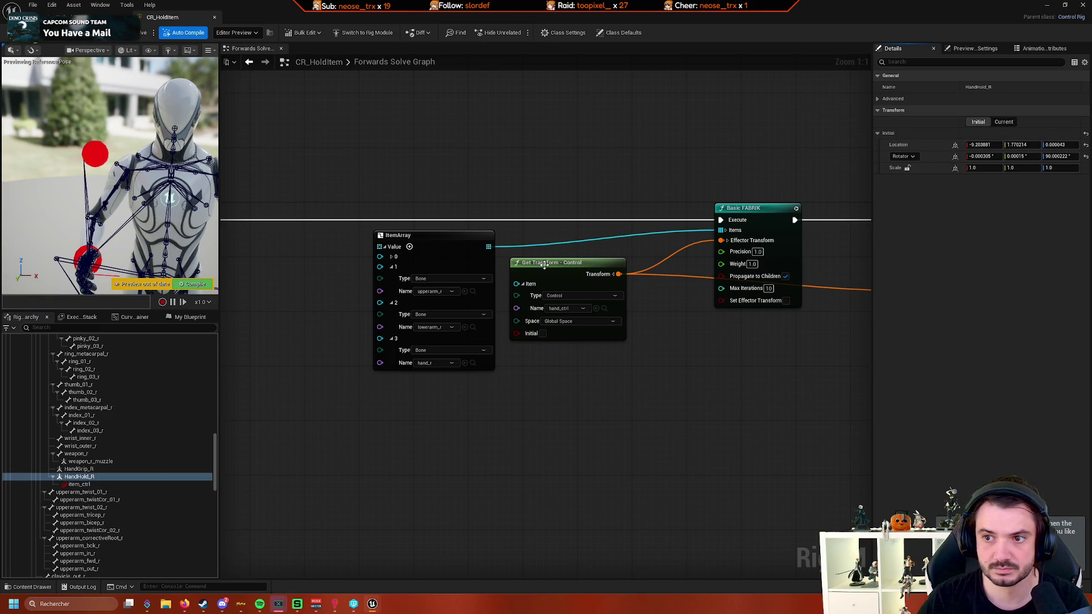
- Reset item_ctrl's Current Location to 0, 0, 0 and compile CR_HoldItem
{"action": "left_click", "coordinate": [86, 485]}
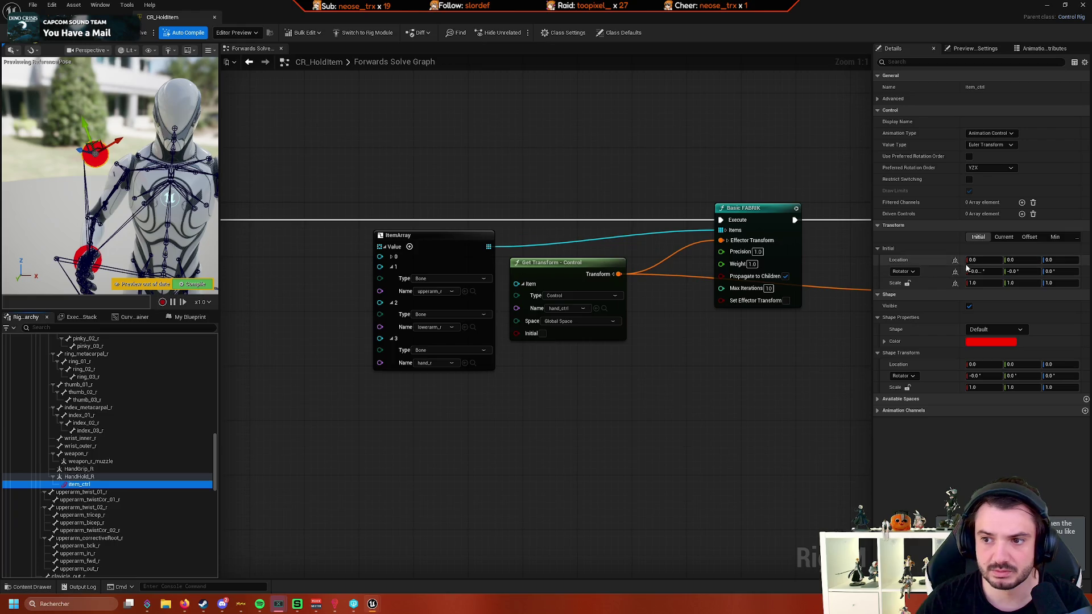
{"action": "left_click", "coordinate": [1004, 239]}
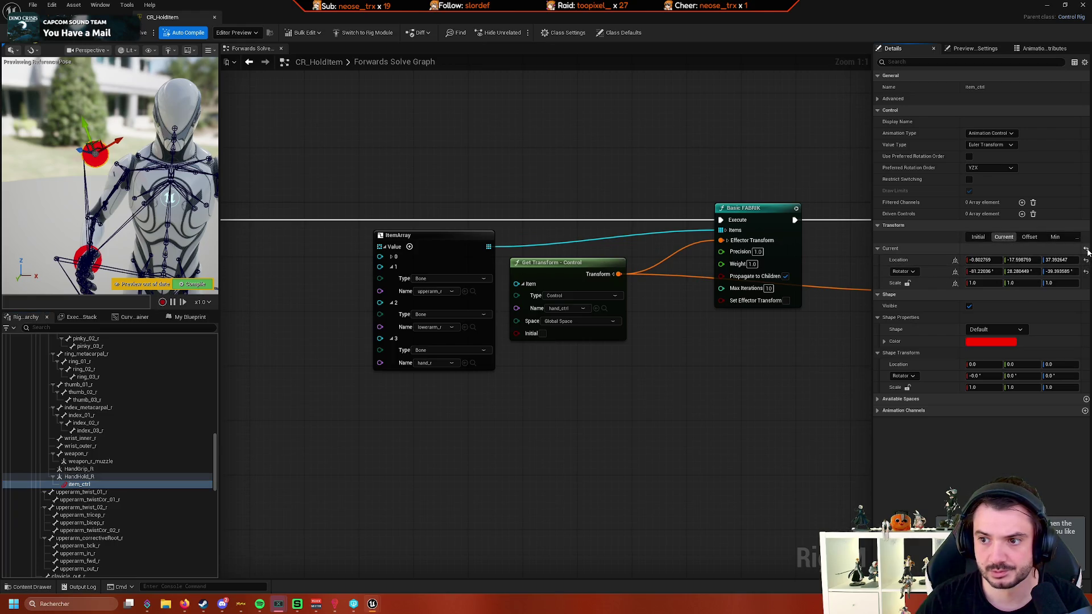
{"action": "left_click", "coordinate": [1086, 251]}
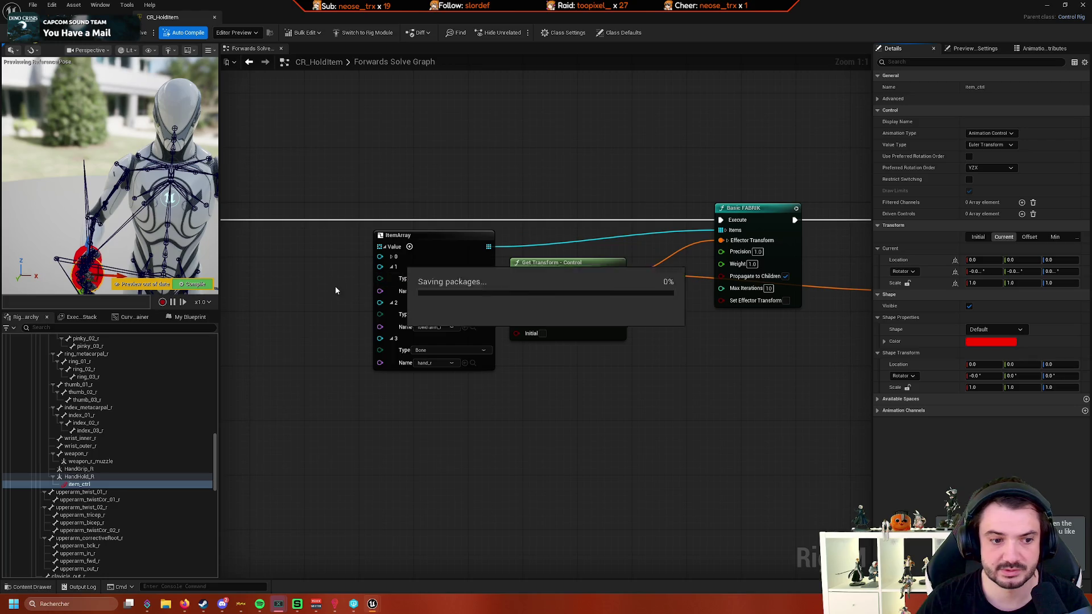
{"action": "left_click", "coordinate": [192, 284]}
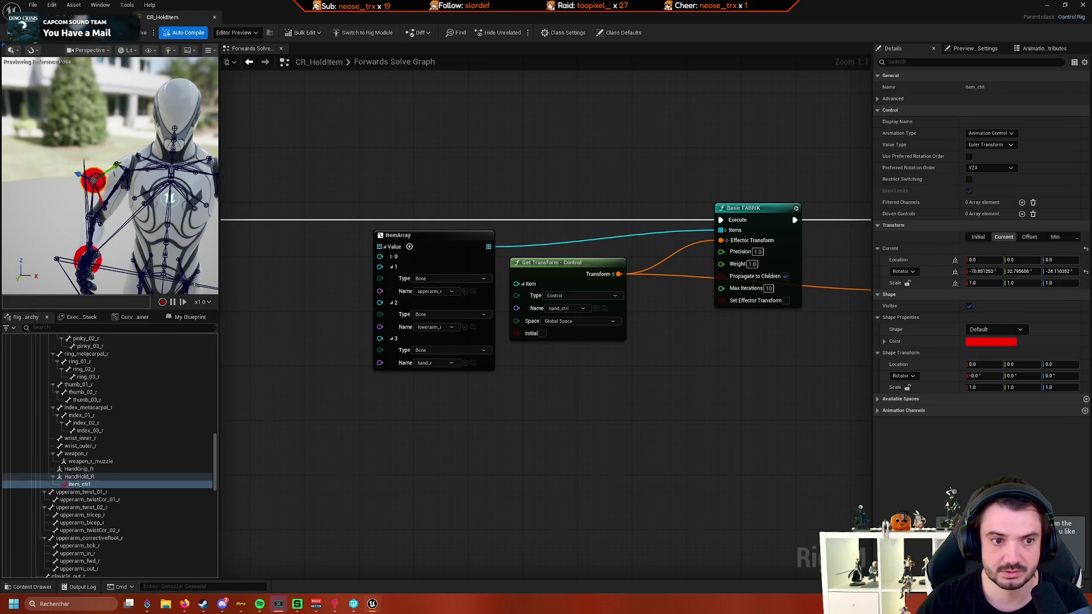
- Re-check HandHold_R's Initial versus Current transform after the reset
{"action": "left_click", "coordinate": [101, 477]}
{"action": "left_click", "coordinate": [95, 484]}
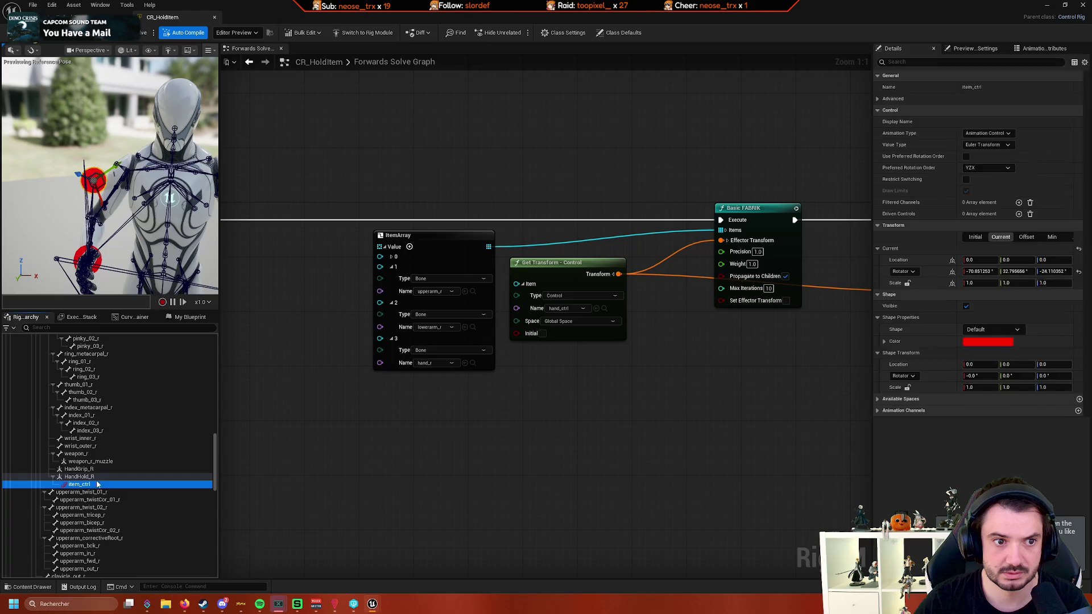
{"action": "left_click", "coordinate": [99, 478]}
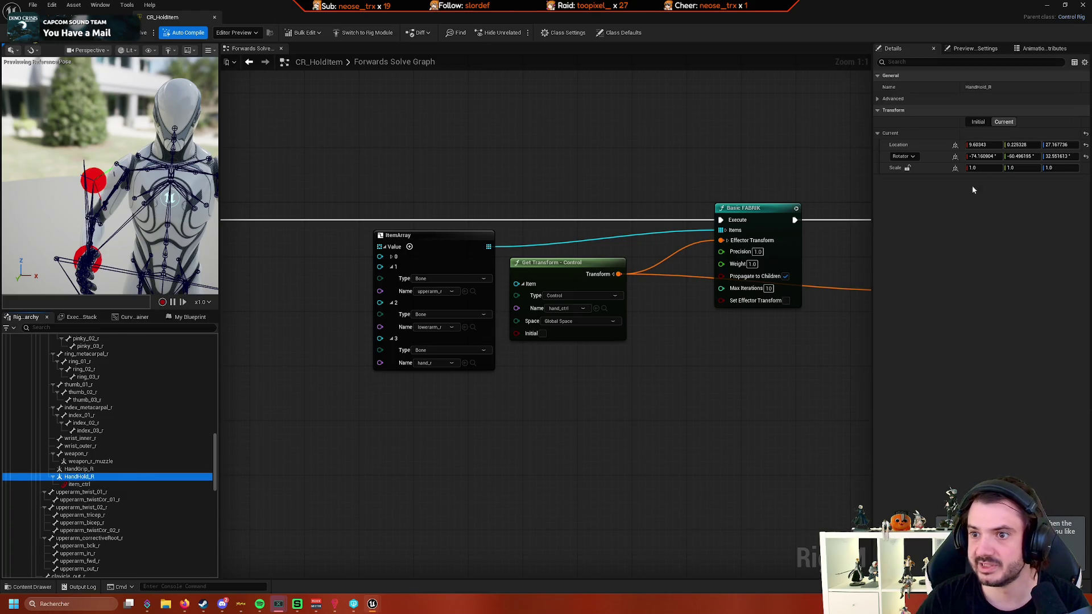
{"action": "left_click", "coordinate": [974, 121]}
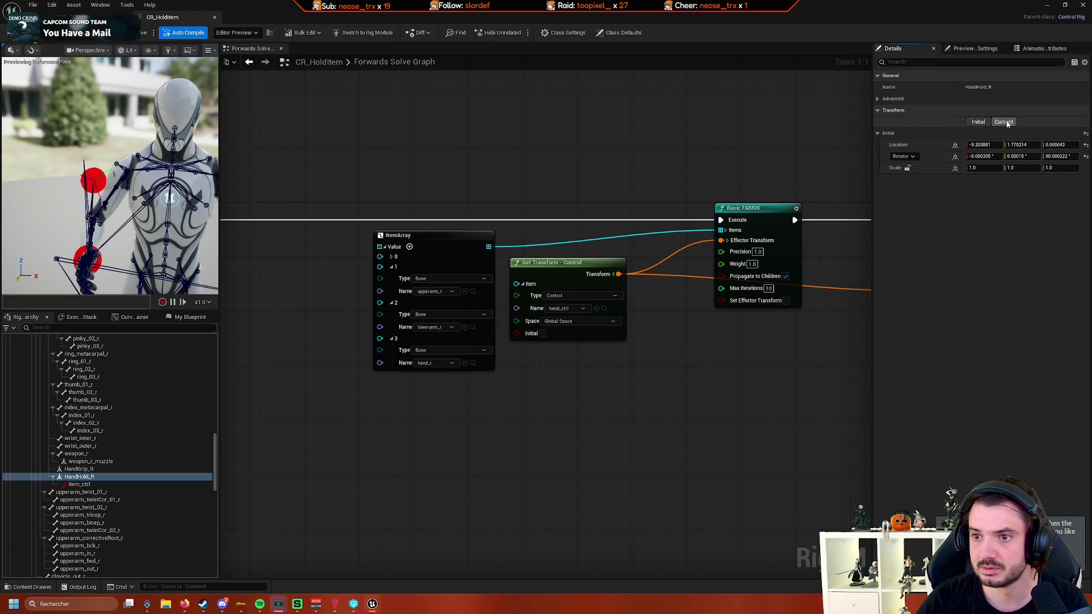
- Reset All Transforms via HandHold_R's context menu, returning it to -9.203881, 1.770214, 0.000043
{"action": "right_click", "coordinate": [76, 476]}
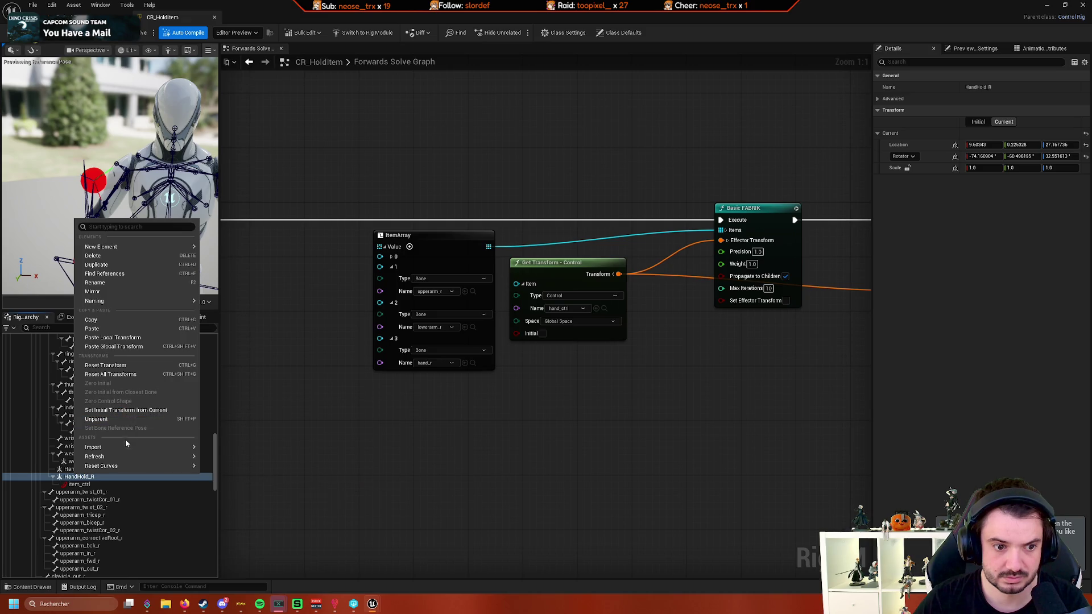
{"action": "left_click", "coordinate": [113, 374]}
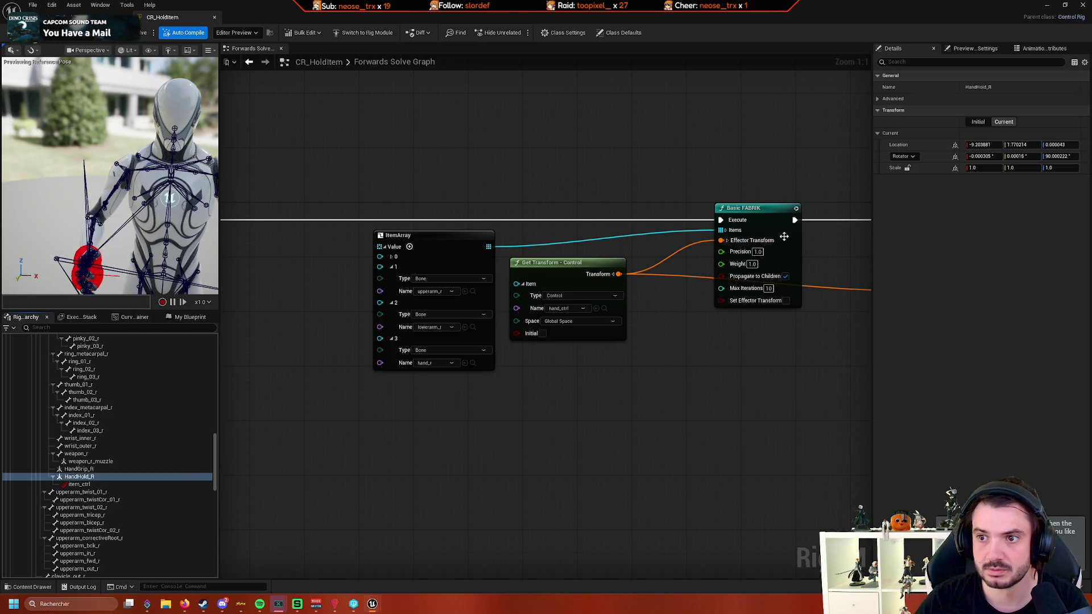
{"action": "left_click", "coordinate": [100, 485]}
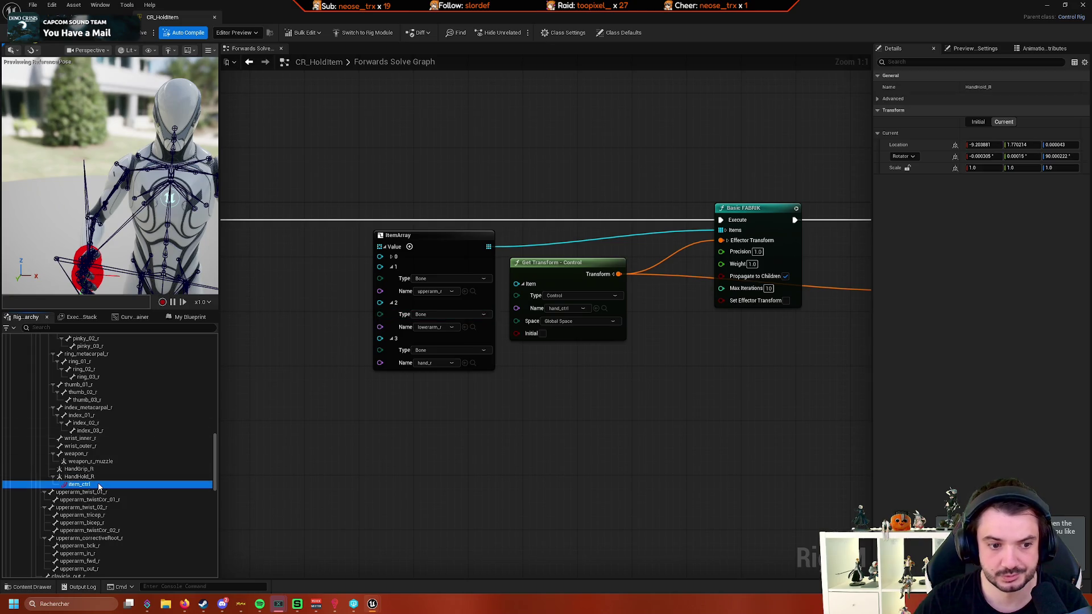
{"action": "left_click", "coordinate": [96, 477]}
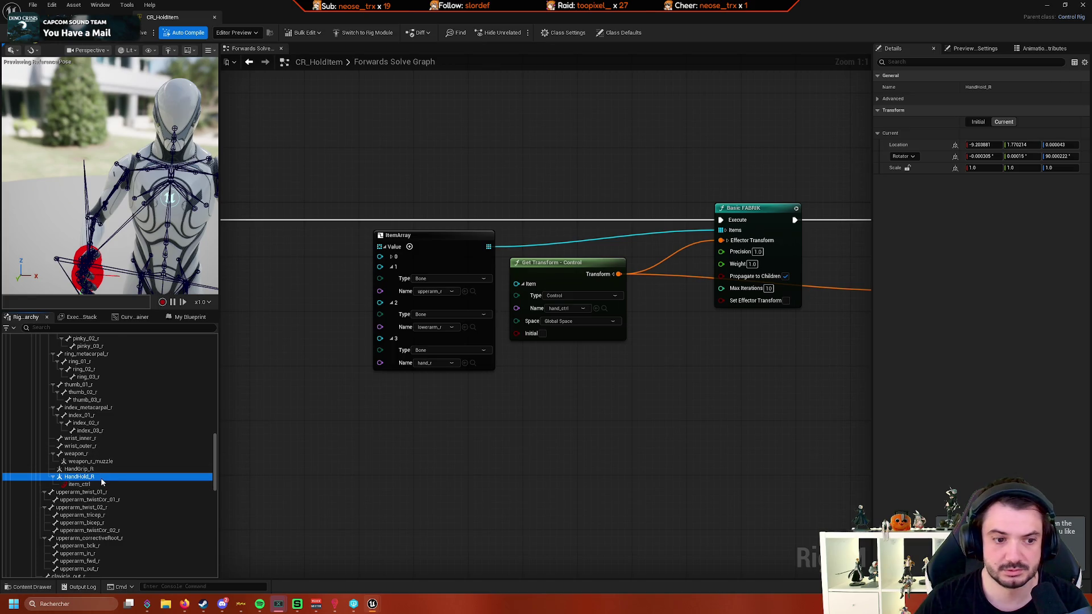
{"action": "left_click", "coordinate": [99, 484]}
{"action": "left_click_drag", "start_coordinate": [385, 434], "coordinate": [203, 427]}
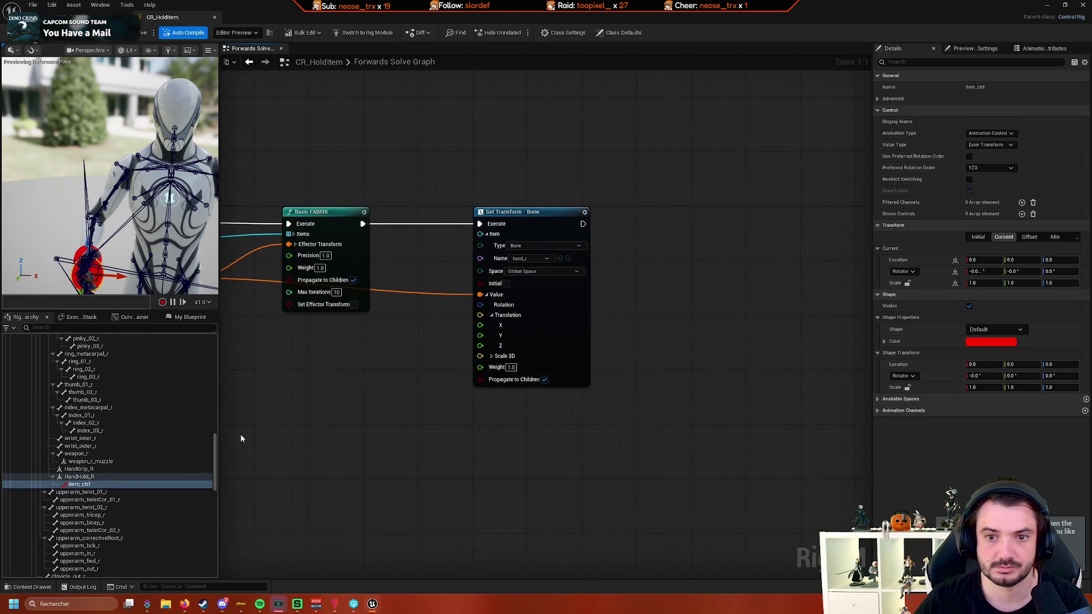
{"action": "scroll", "coordinate": [251, 431], "scroll_direction": "down", "scroll_amount": 1}
{"action": "scroll", "coordinate": [250, 431], "scroll_direction": "up", "scroll_amount": 1}
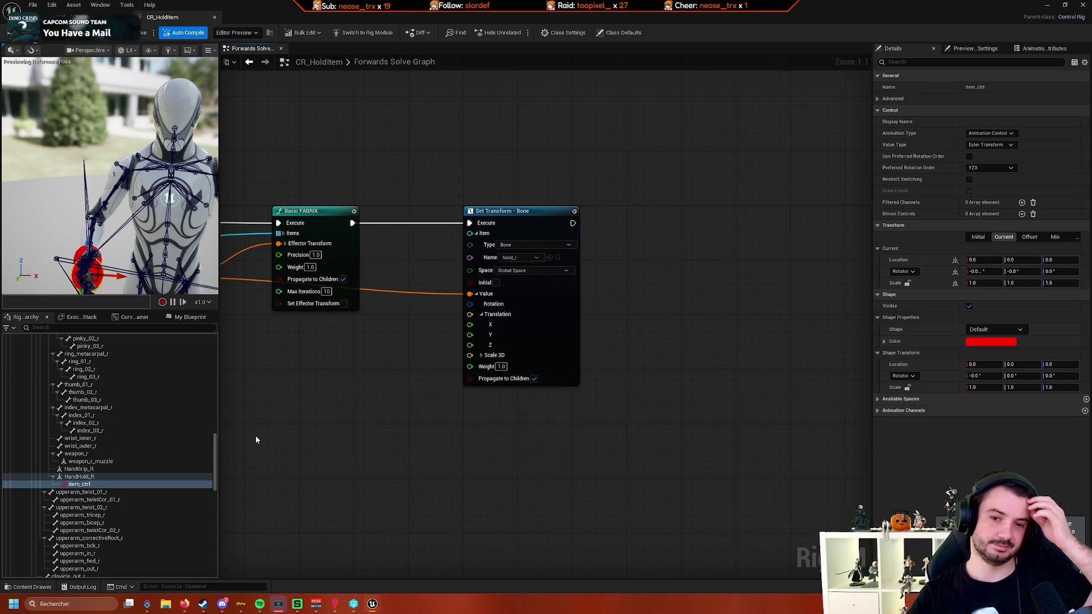
{"action": "mouse_move", "coordinate": [253, 433]}
{"action": "left_mouse_down"}
{"action": "mouse_move", "coordinate": [387, 370]}
{"action": "mouse_move", "coordinate": [472, 358]}
{"action": "mouse_move", "coordinate": [414, 394]}
{"action": "mouse_move", "coordinate": [311, 422]}
{"action": "mouse_move", "coordinate": [580, 438]}
{"action": "left_mouse_up"}
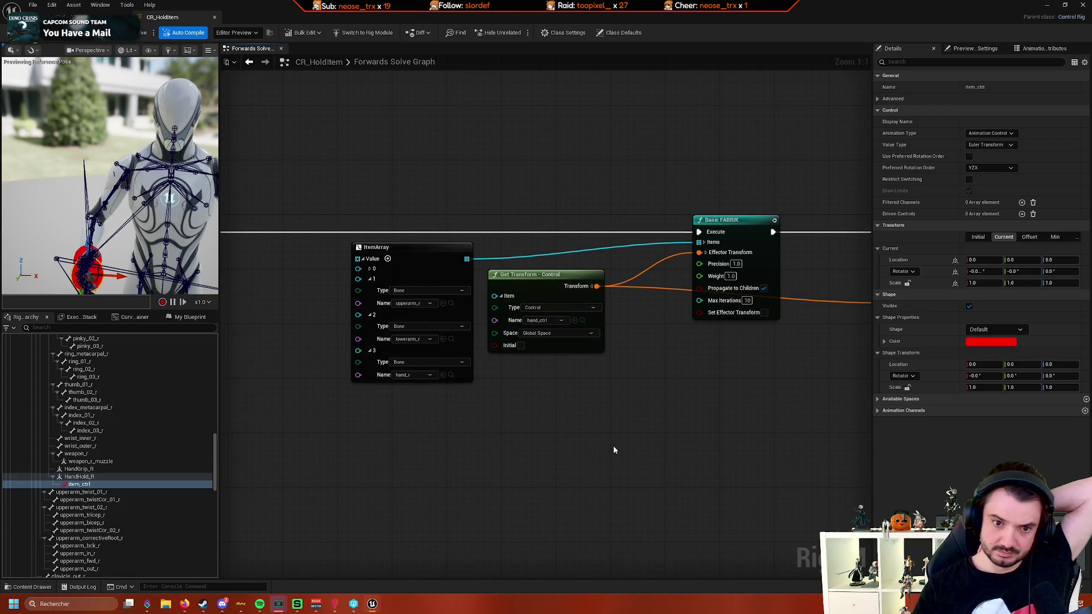